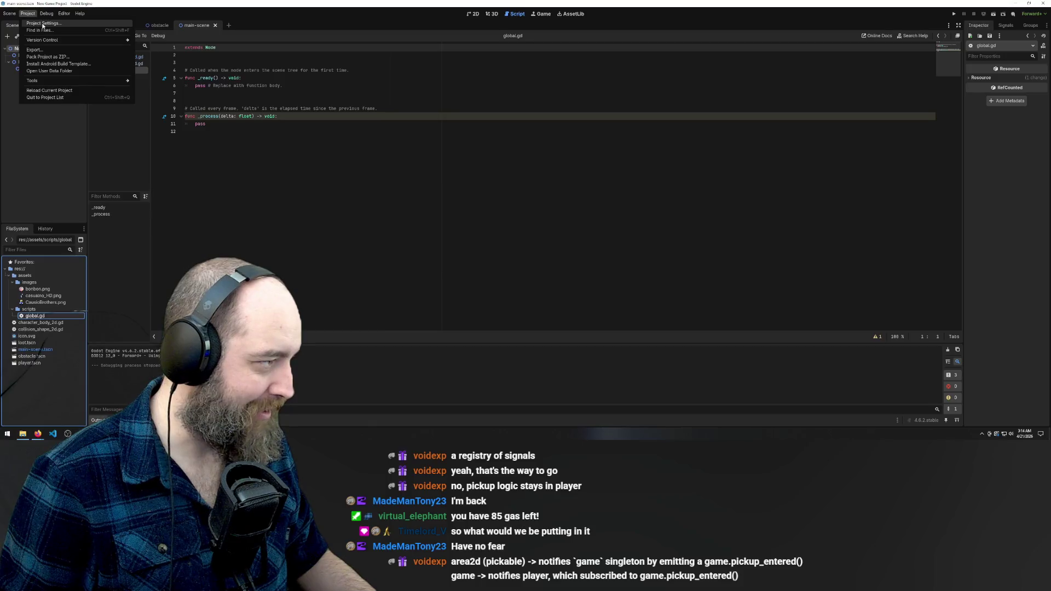
# - Add res://assets/scripts/global.gd as the autoload named Global, then close Project Settings
pyautogui.click(509, 144)
pyautogui.click(430, 153)
pyautogui.click(603, 300)
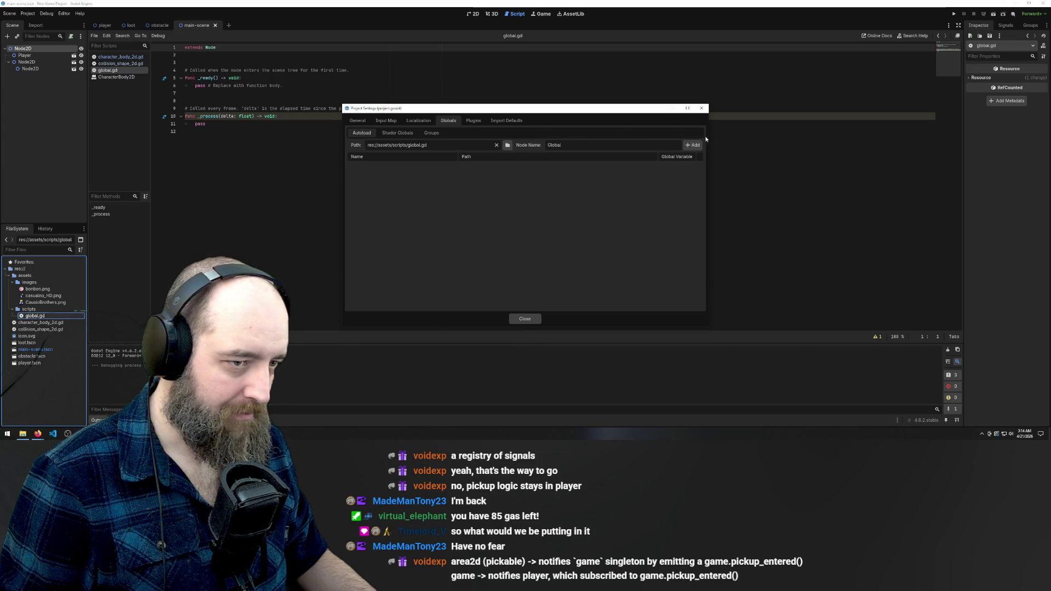
pyautogui.click(693, 145)
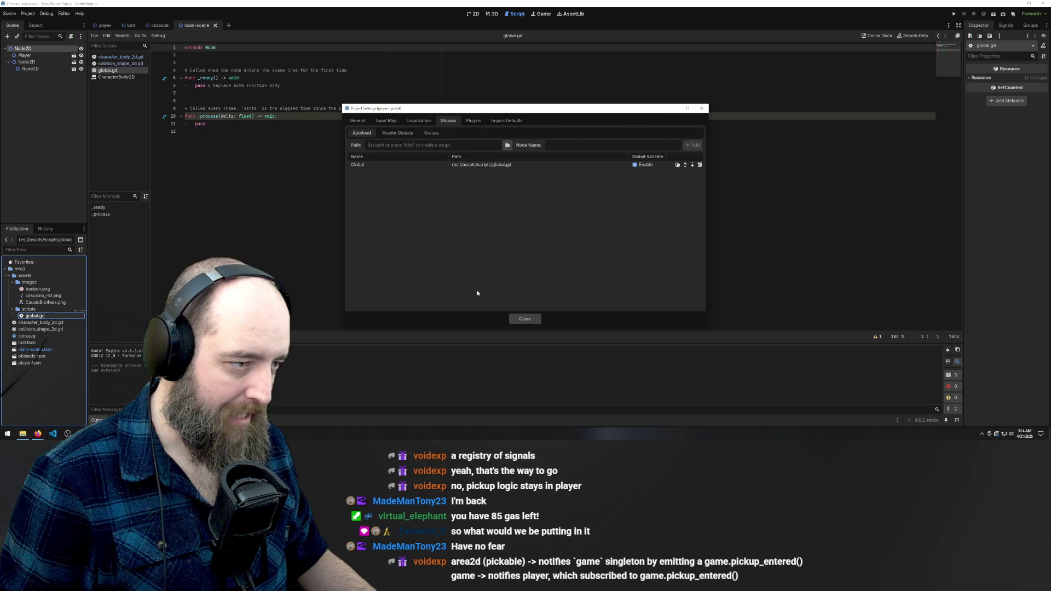
pyautogui.click(524, 319)
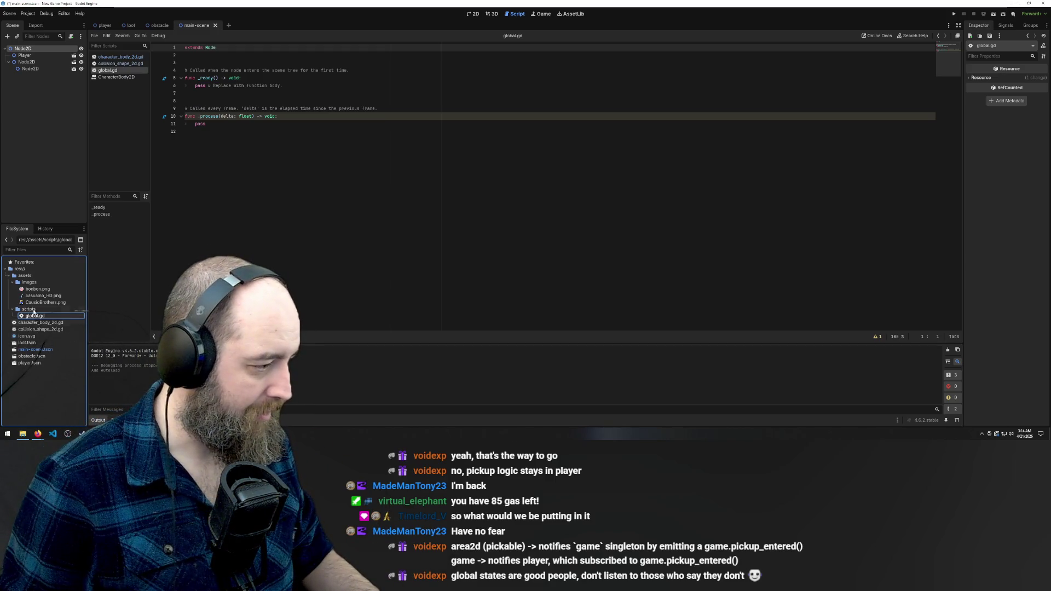
pyautogui.click(218, 162)
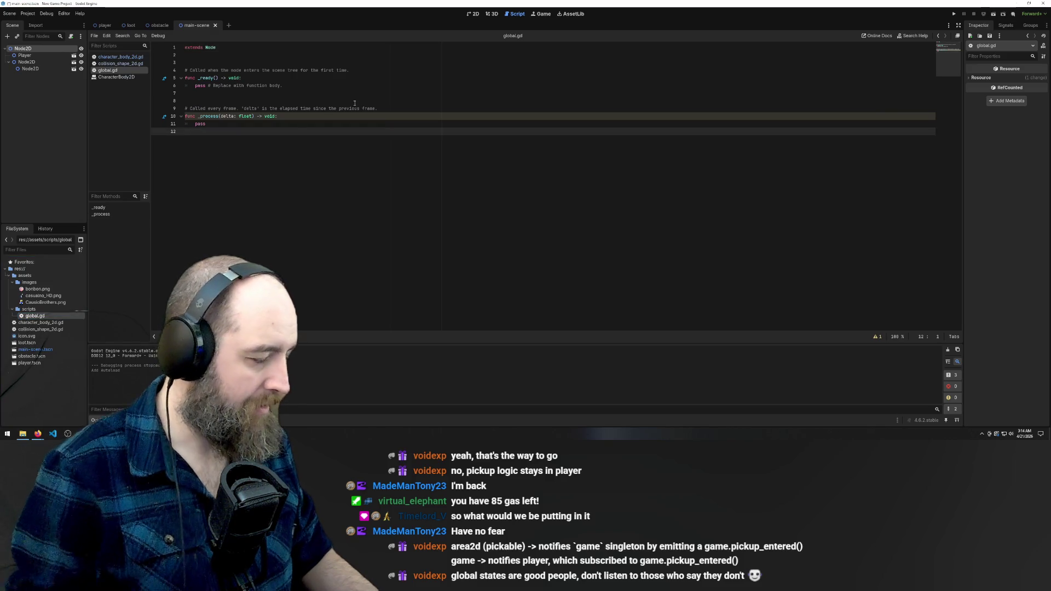
pyautogui.press('Return')
pyautogui.write('console.')
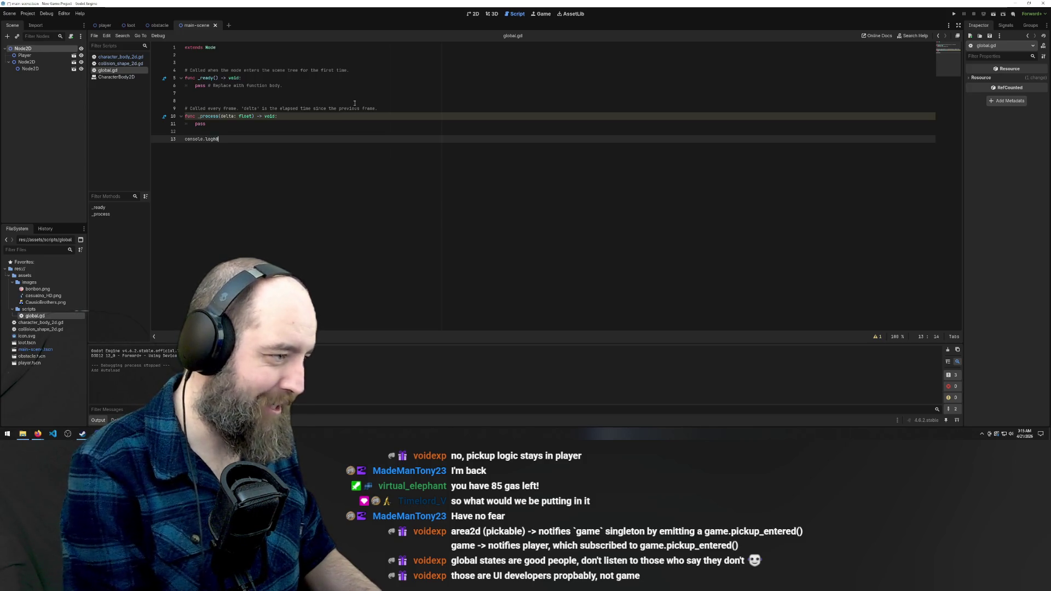
pyautogui.write('log(')
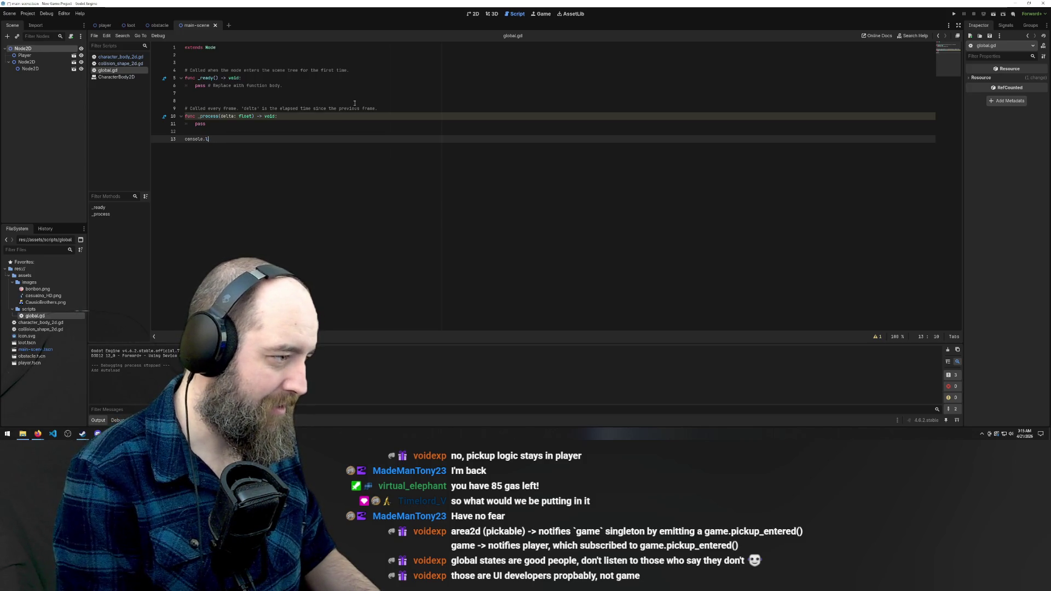
pyautogui.write('.log')
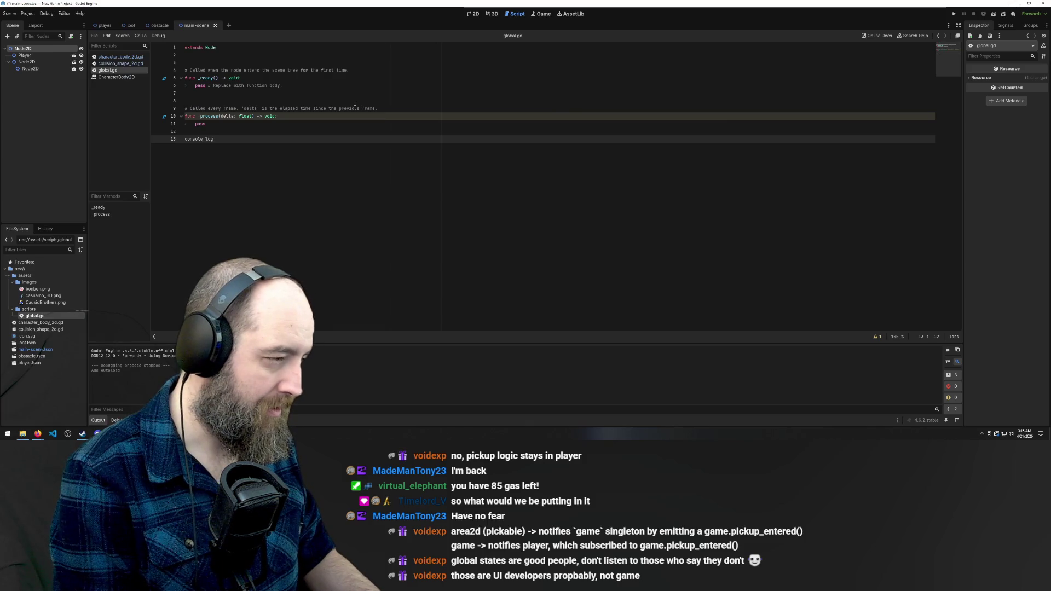
pyautogui.press('BackSpace')
pyautogui.press('BackSpace')
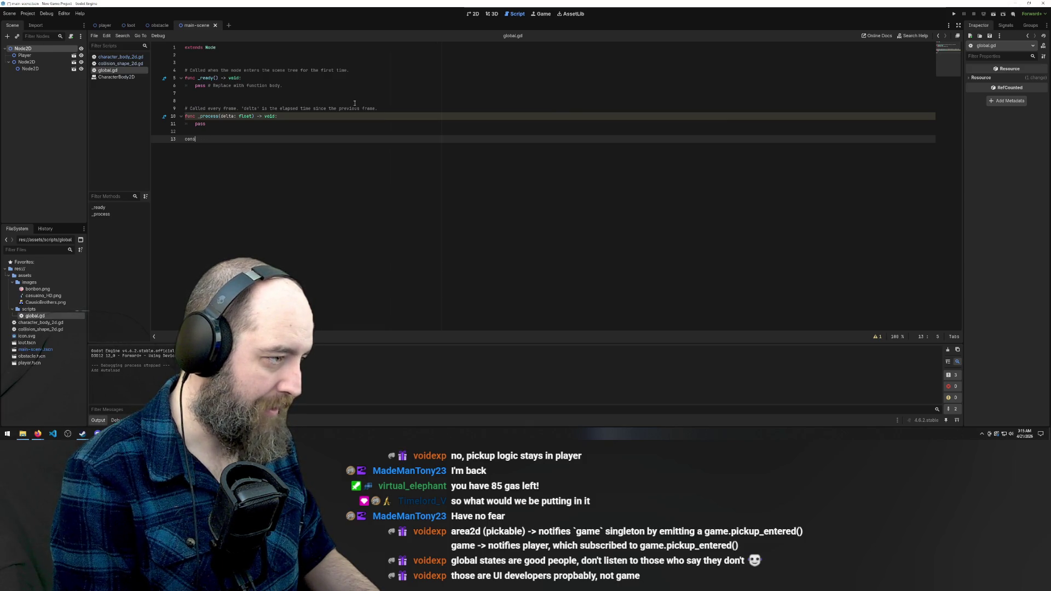
pyautogui.press('BackSpace')
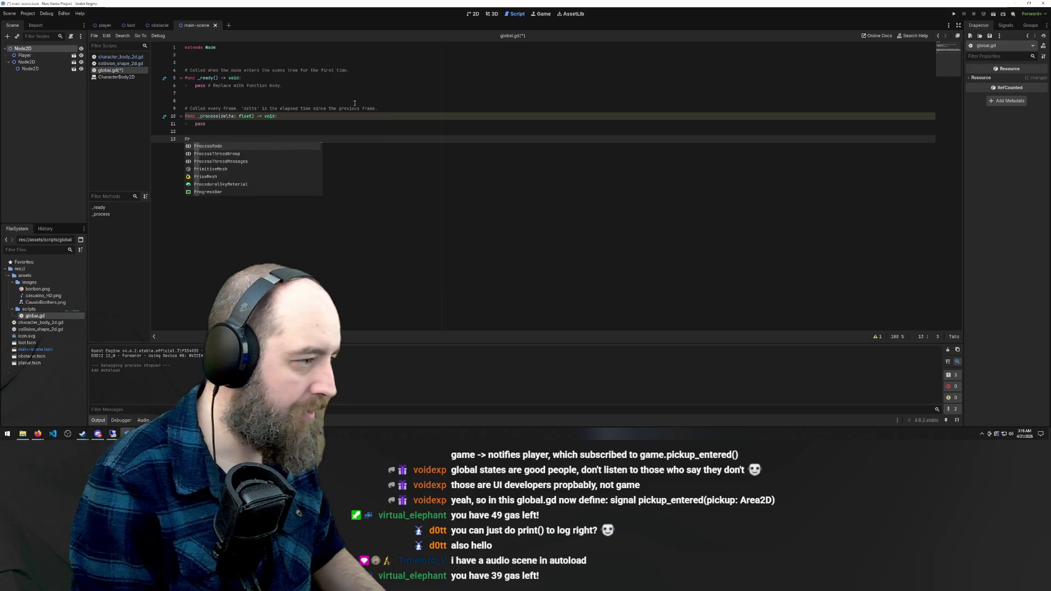
# - Write a print("global thing loaded!") line below the functions in global.gd and save
pyautogui.press('BackSpace')
pyautogui.press('BackSpace')
pyautogui.press('Return')
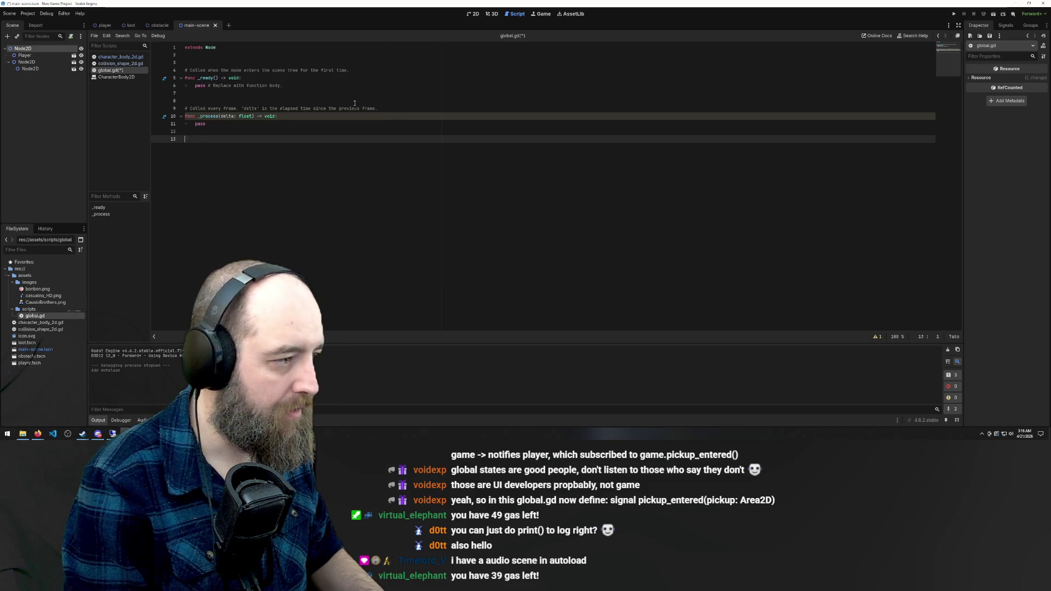
pyautogui.write('print')
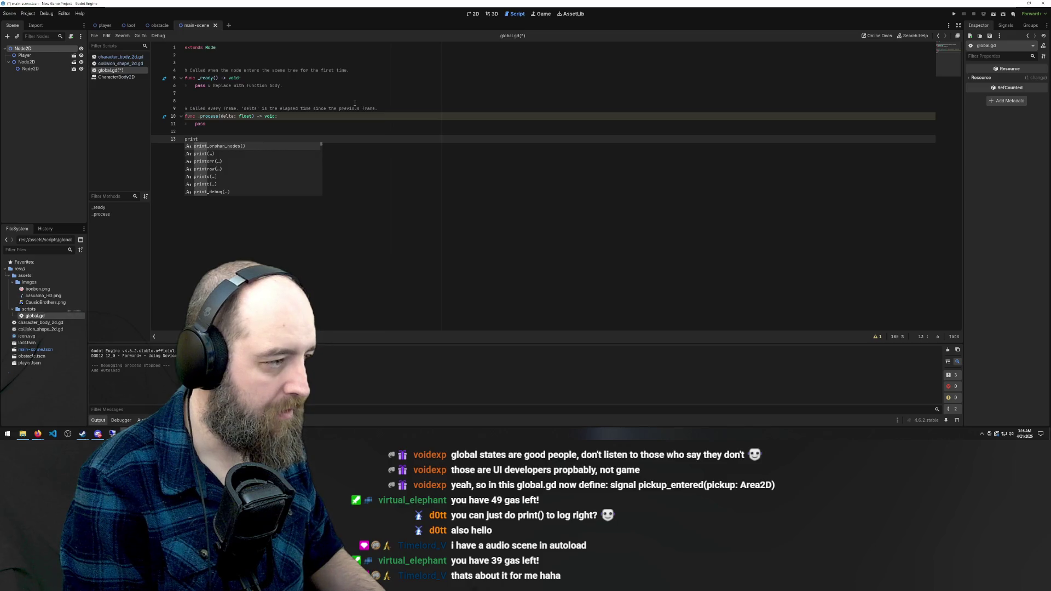
pyautogui.write('("test')
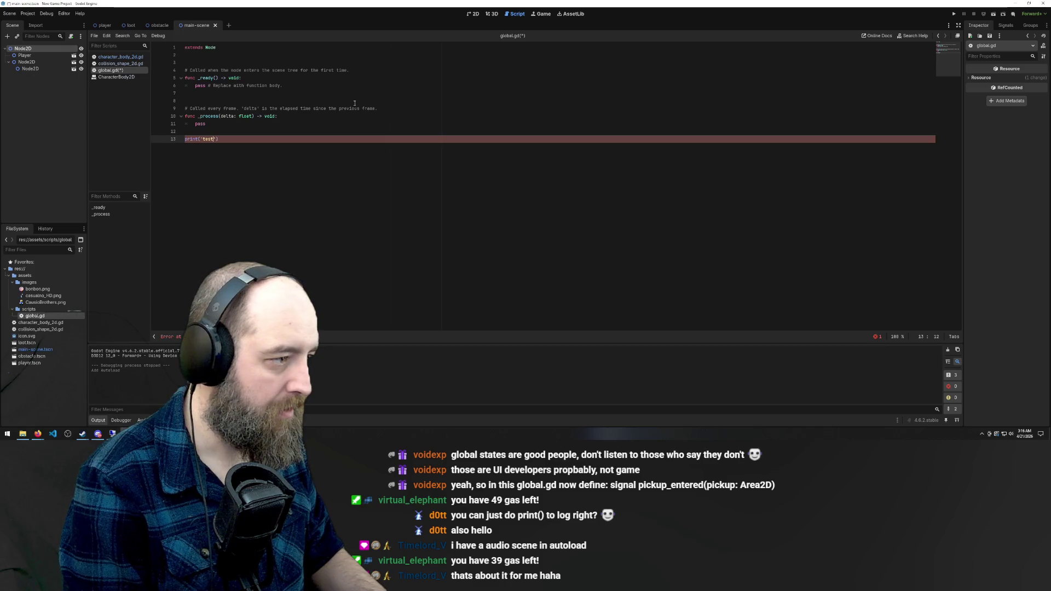
pyautogui.press('BackSpace')
pyautogui.press('BackSpace')
pyautogui.write('global')
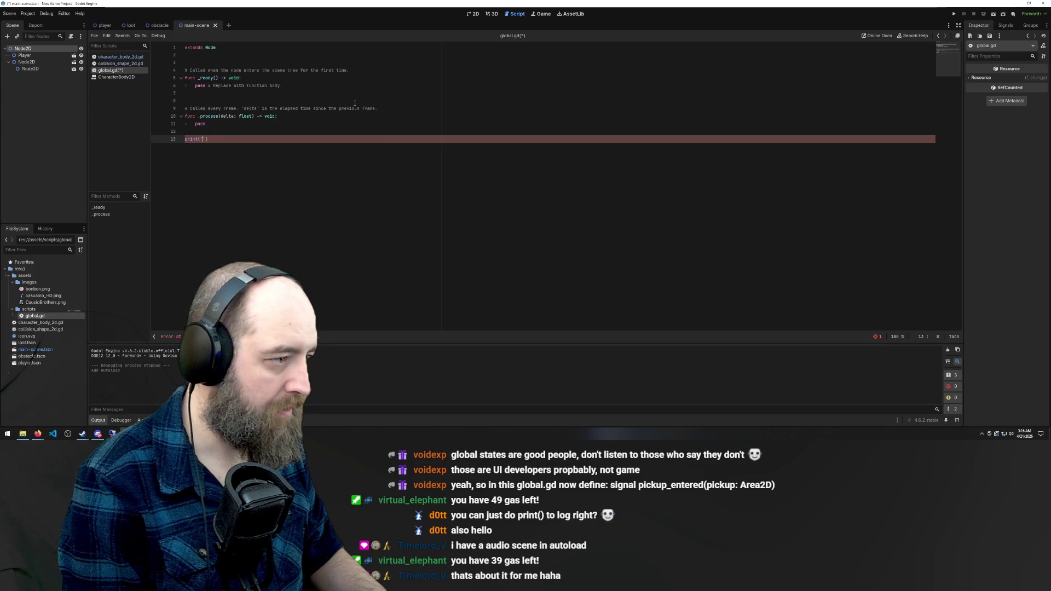
pyautogui.write(' thing loaded')
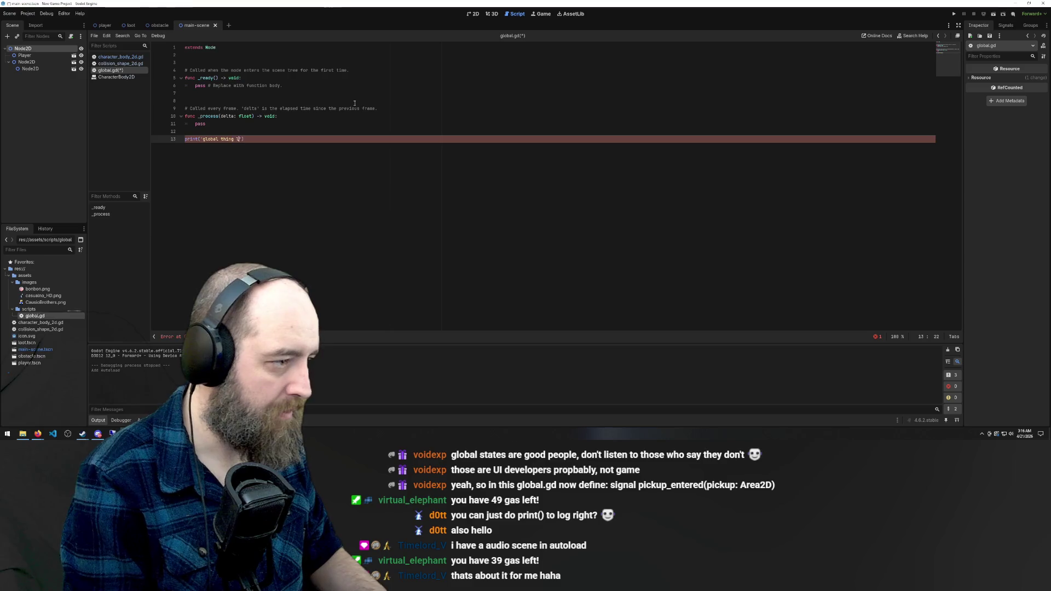
pyautogui.write('!')
pyautogui.hotkey('ctrl', 's')
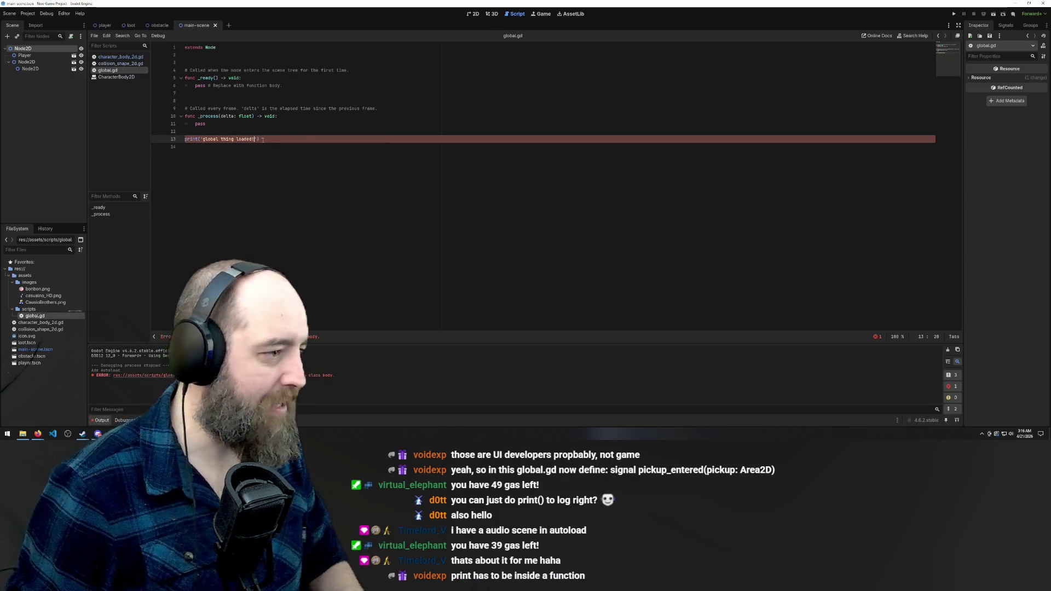
pyautogui.press('Right')
pyautogui.write(')')
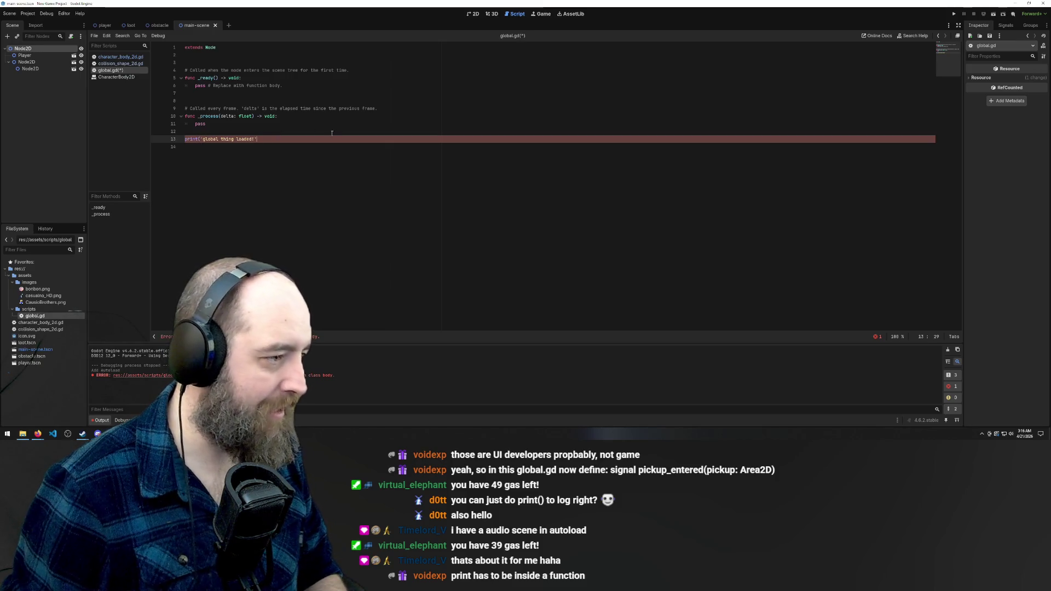
pyautogui.click(321, 133)
pyautogui.hotkey('ctrl', 's')
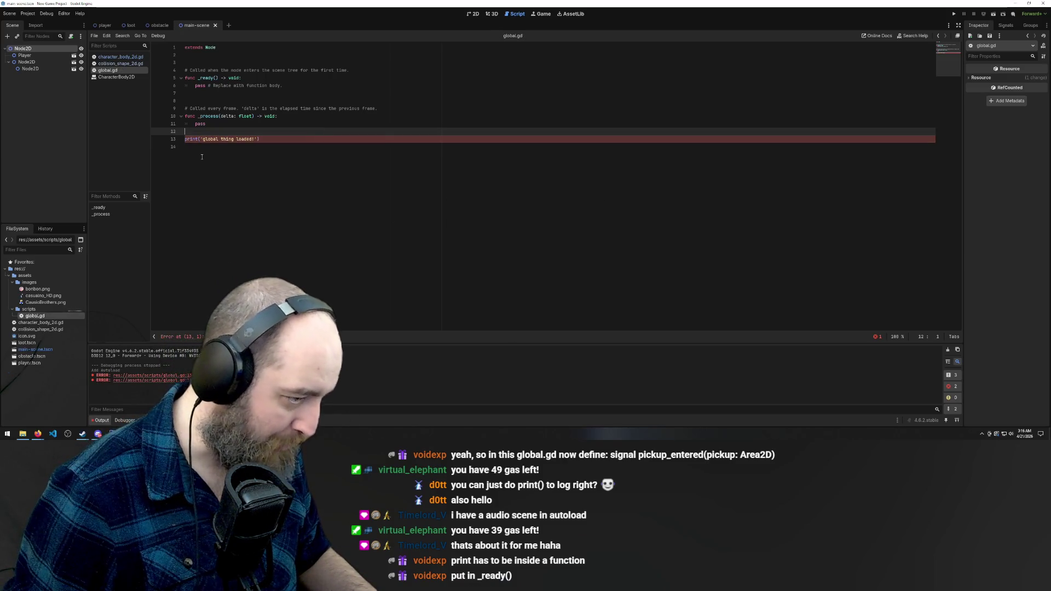
# - Replace pass in _ready with print('global thing loaded!'), save, and run the game with F5
pyautogui.moveTo(199, 139)
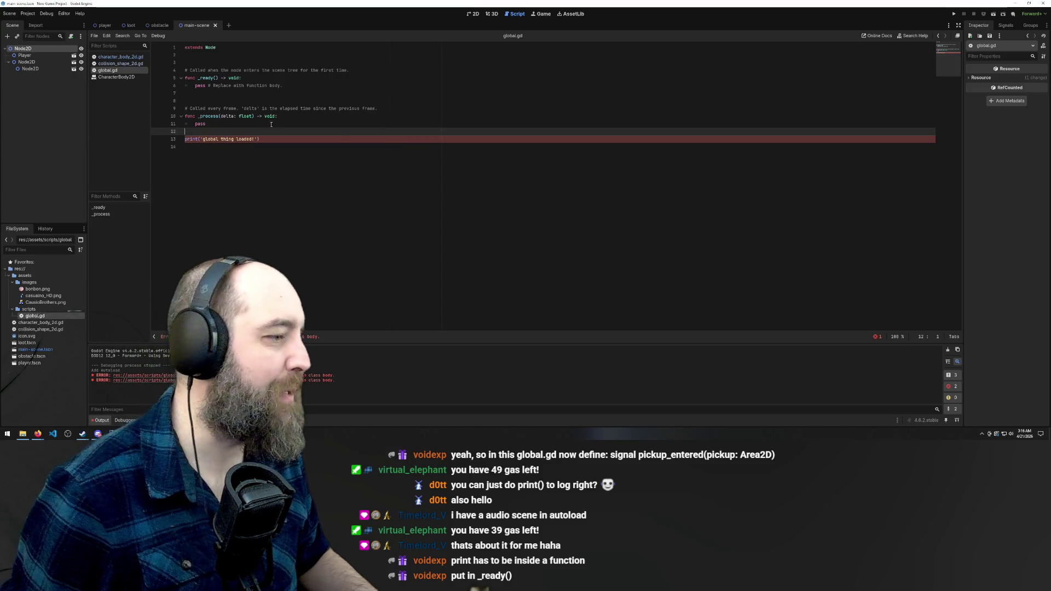
pyautogui.moveTo(269, 142); pyautogui.dragTo(164, 140)
pyautogui.hotkey('ctrl', 'c')
pyautogui.press('BackSpace')
pyautogui.press('BackSpace')
pyautogui.press('BackSpace')
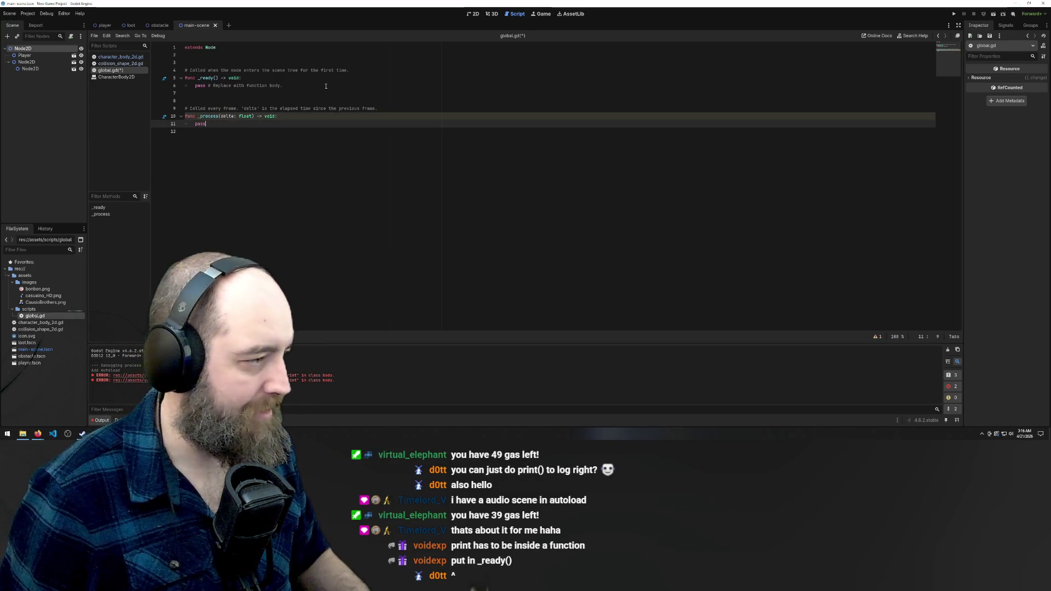
pyautogui.click(304, 86)
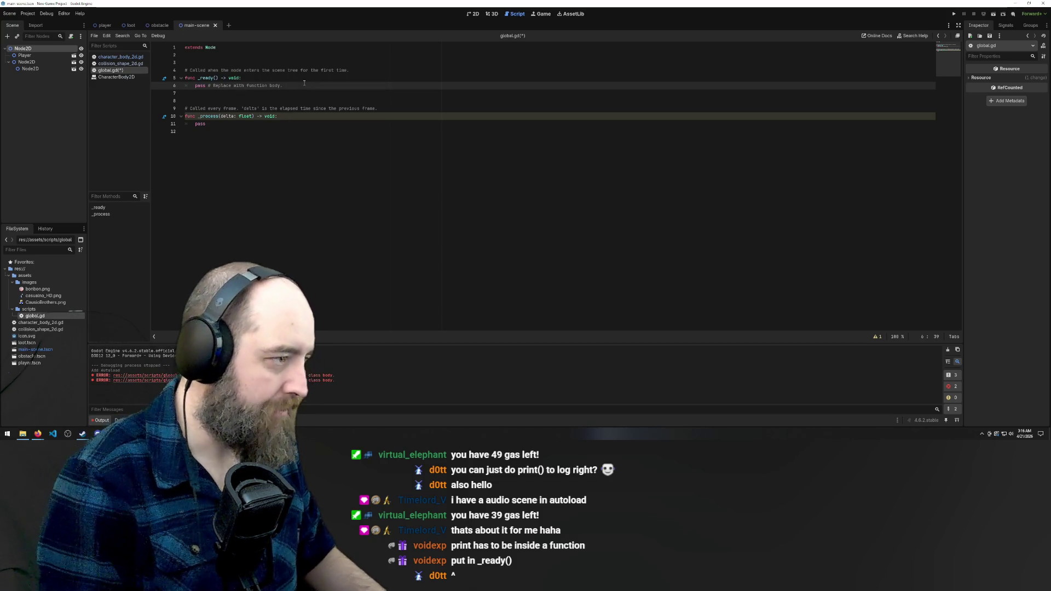
pyautogui.press('Return')
pyautogui.write("print('global thing loaded!')")
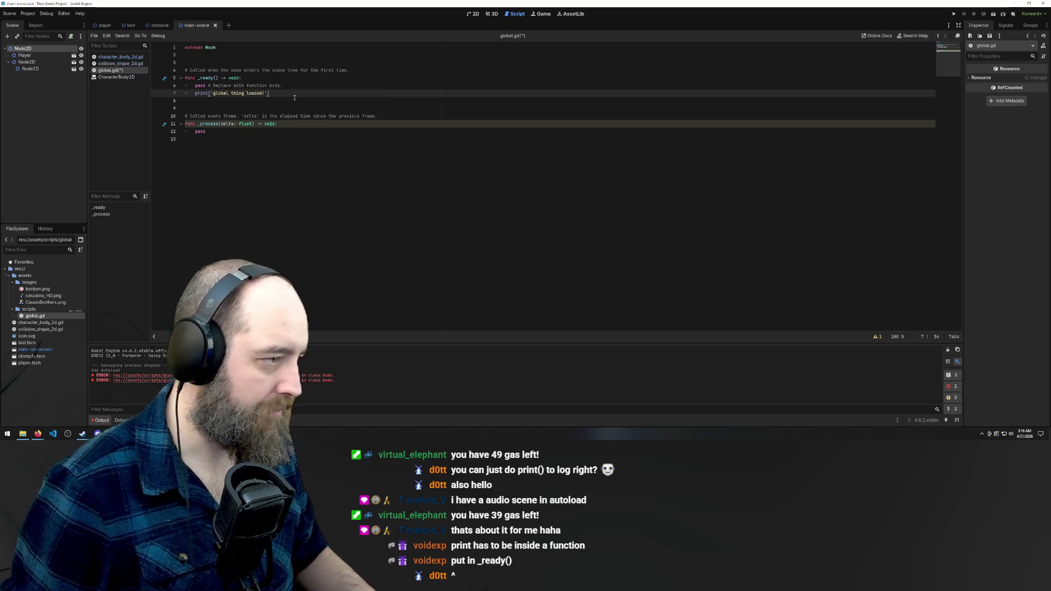
pyautogui.moveTo(283, 86); pyautogui.dragTo(190, 86)
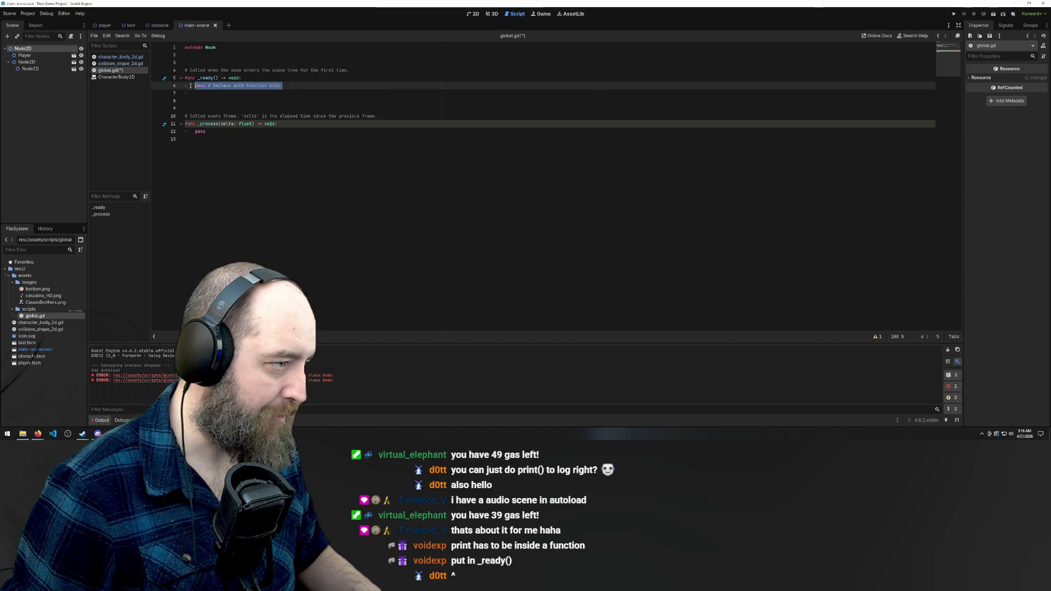
pyautogui.hotkey('ctrl', 'v')
pyautogui.hotkey('ctrl', 's')
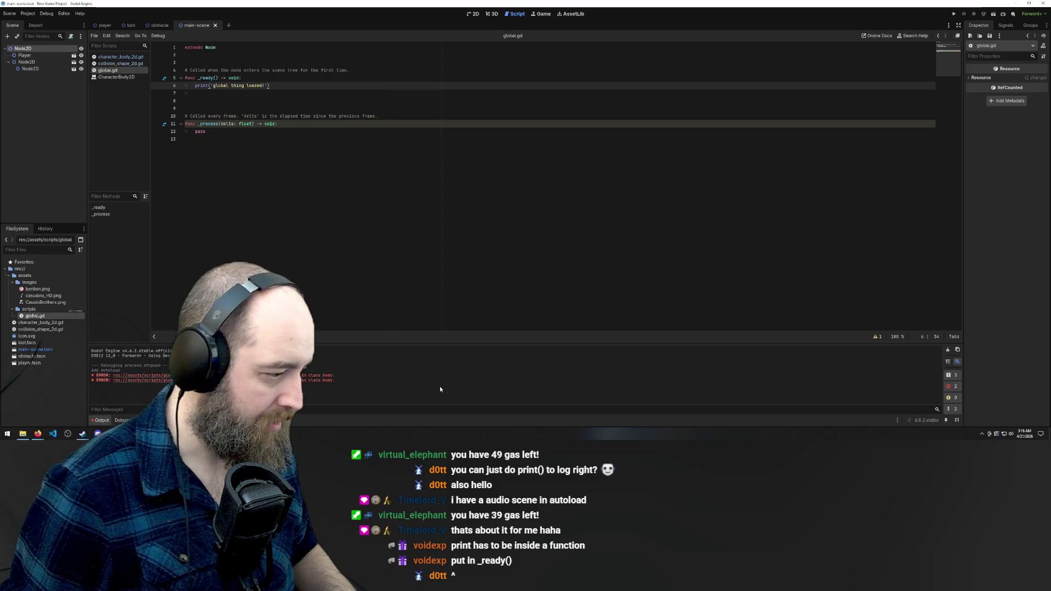
pyautogui.press('F5')
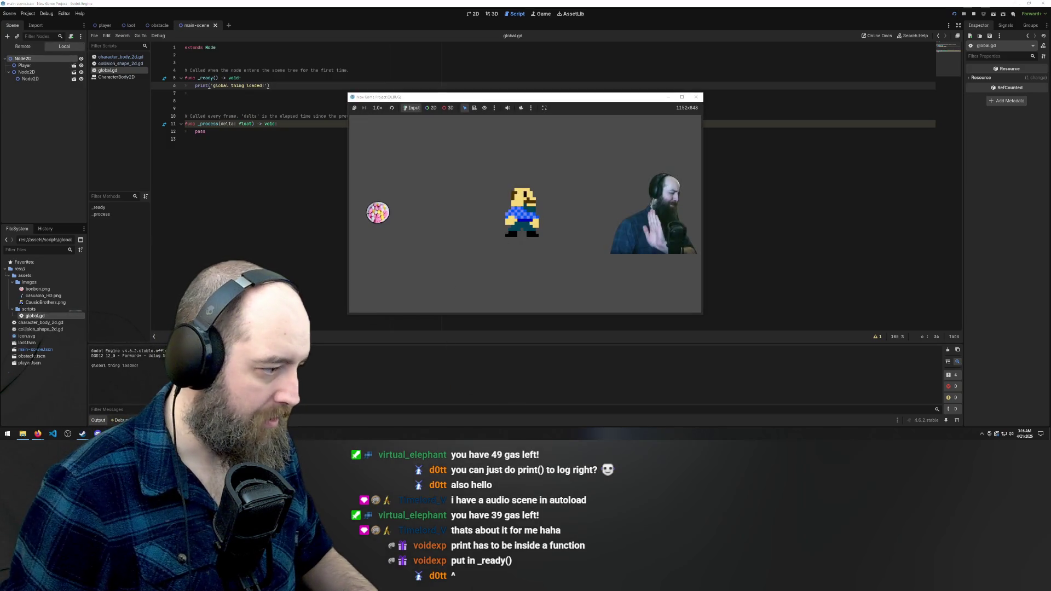
# - Stop the game with F8 and bring the Godot docs browser window forward
pyautogui.press('F8')
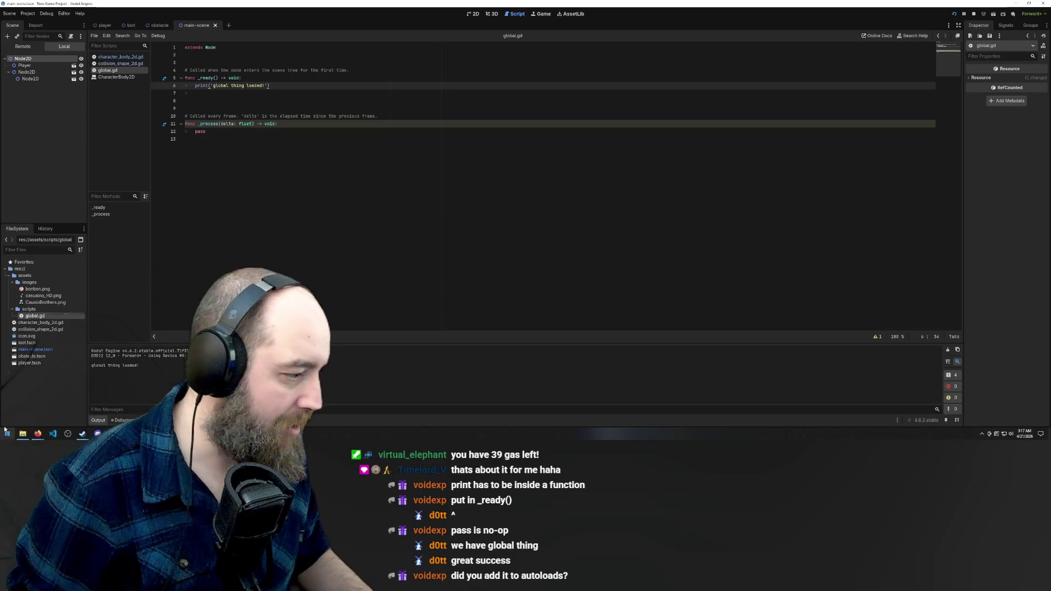
pyautogui.moveTo(40, 433)
pyautogui.click(71, 410)
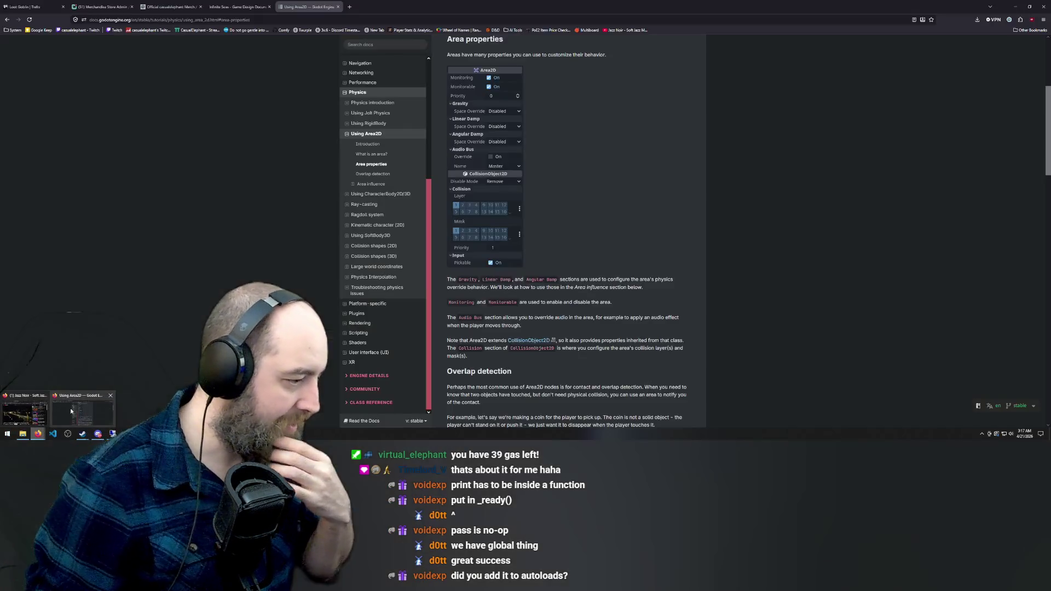
# - Look at the Black Glossy Mug page, close the merch tab, and return to Using Area2D
pyautogui.click(145, 7)
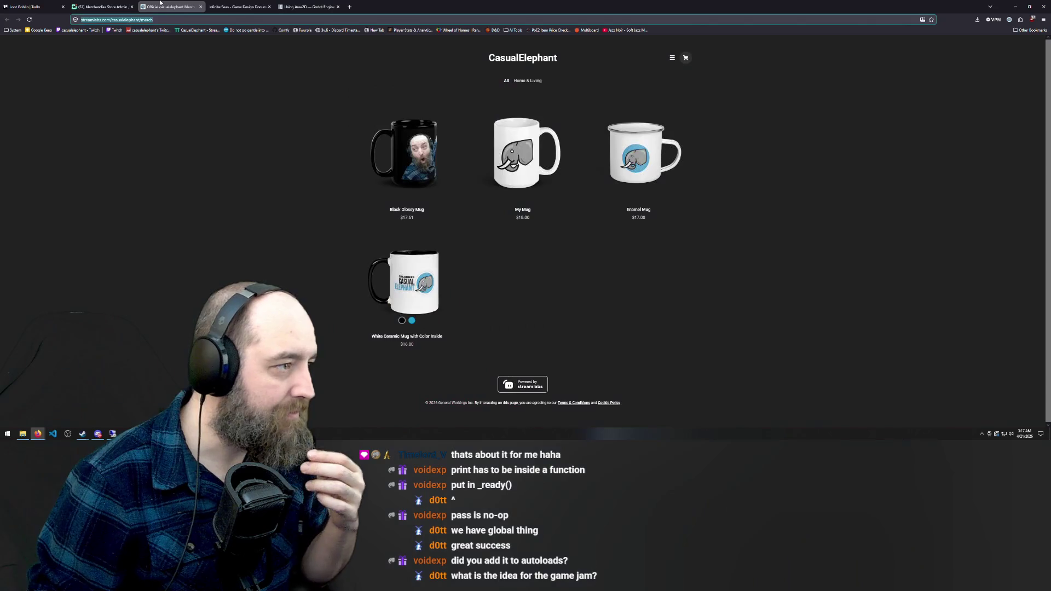
pyautogui.click(432, 163)
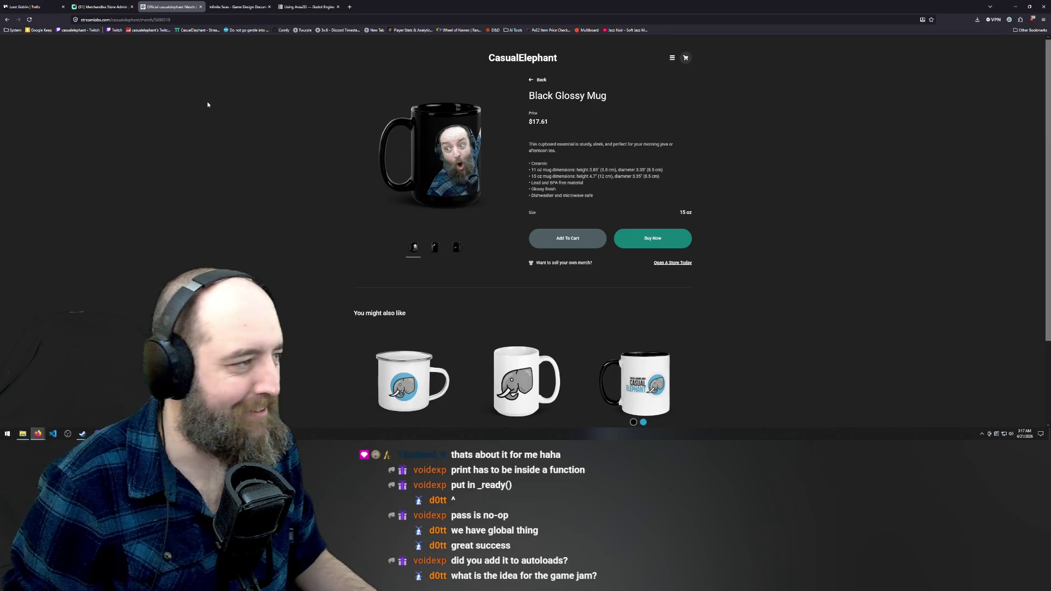
pyautogui.click(201, 7)
pyautogui.click(97, 5)
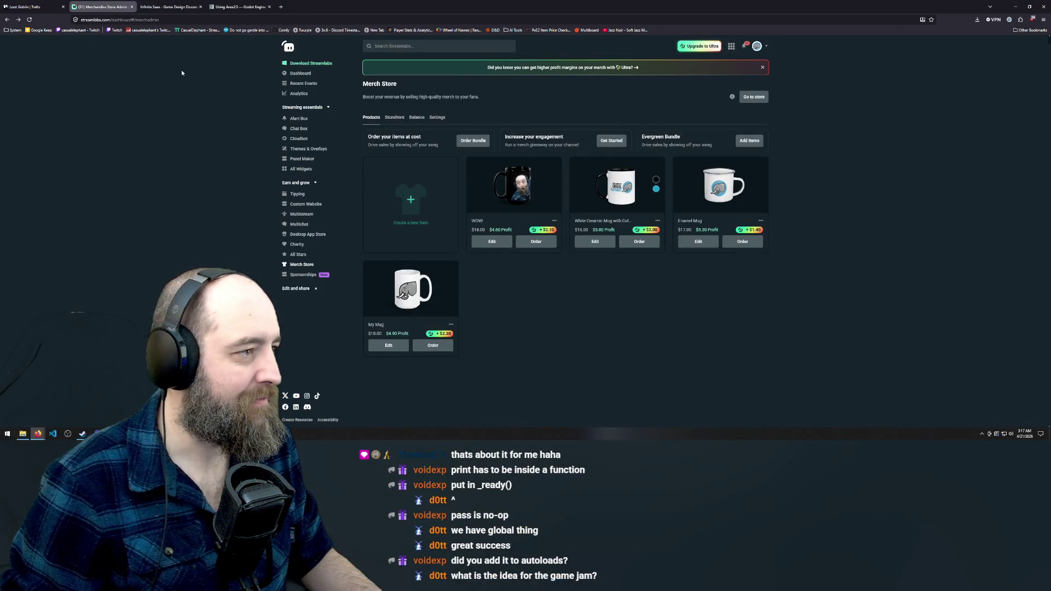
pyautogui.click(241, 7)
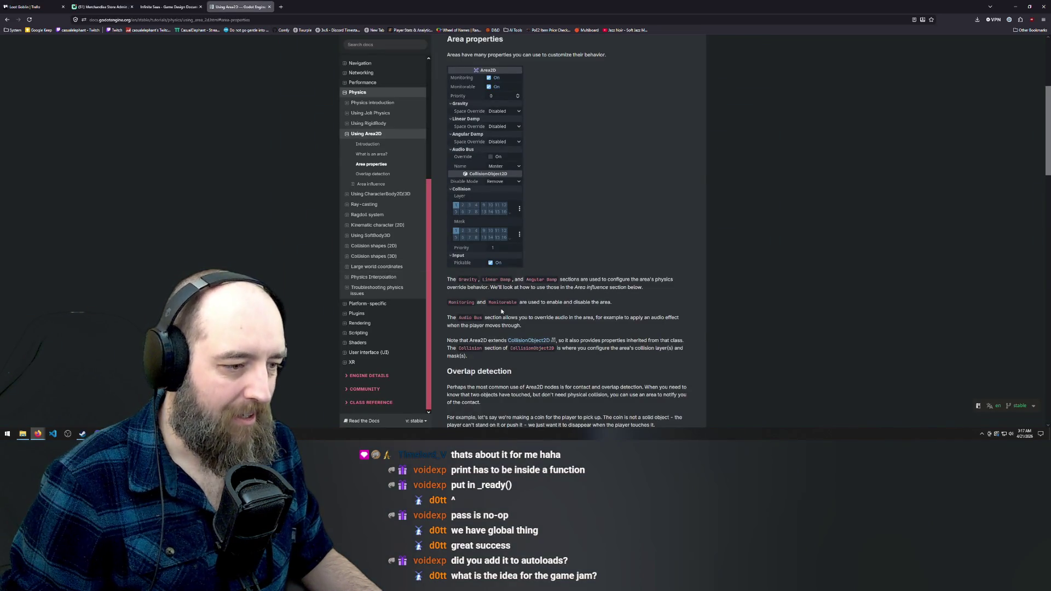
# - Scroll the Using Area2D page to Overlap detection, then switch to the running game window
pyautogui.scroll(-3, 501, 311)
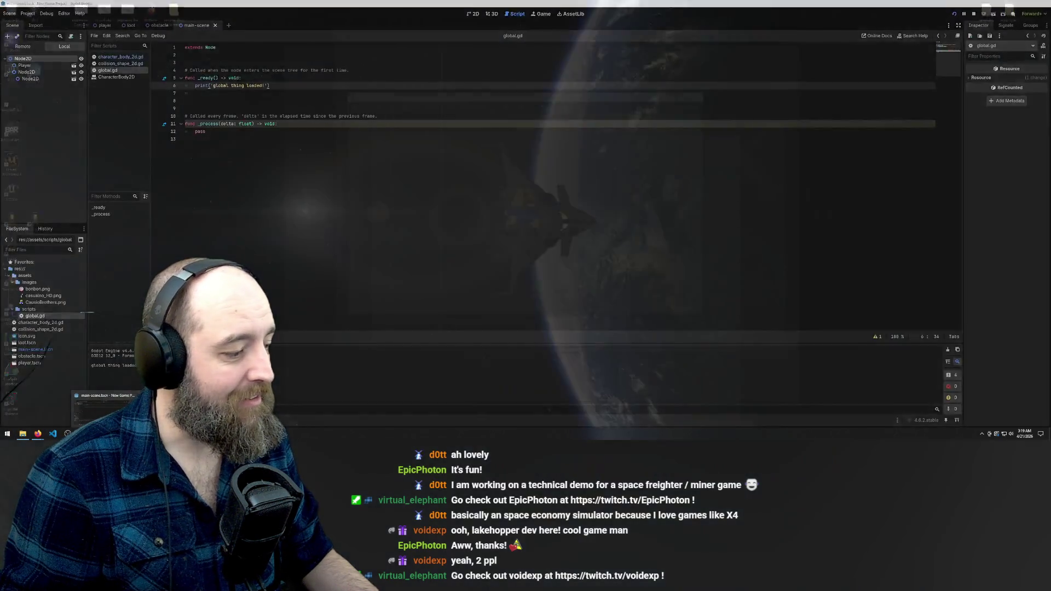
pyautogui.click(172, 407)
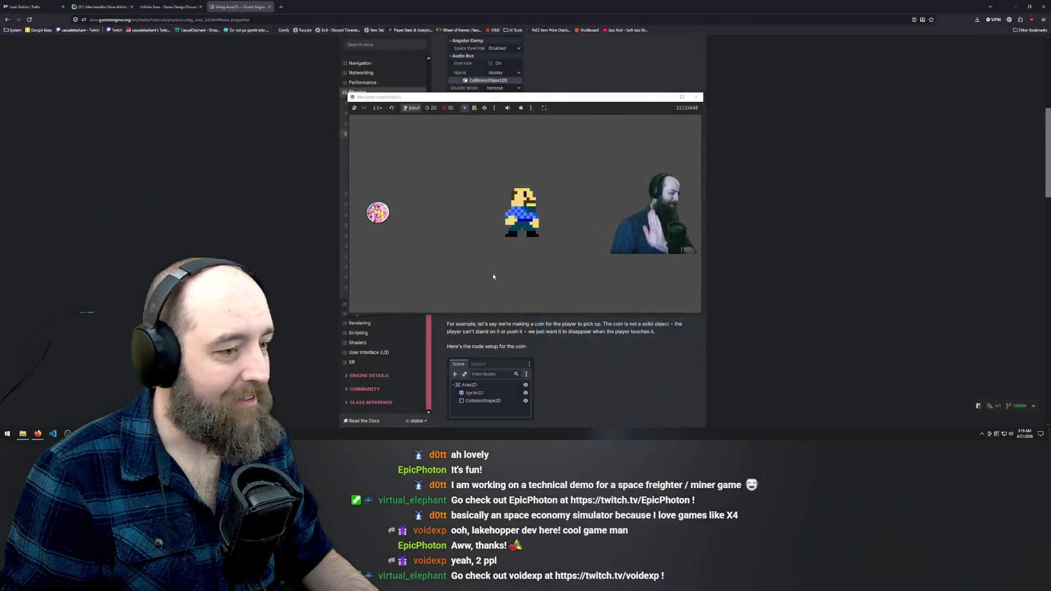
# - Walk the player with the arrow keys onto the coin and away again; the coin stays put
pyautogui.press('Right')
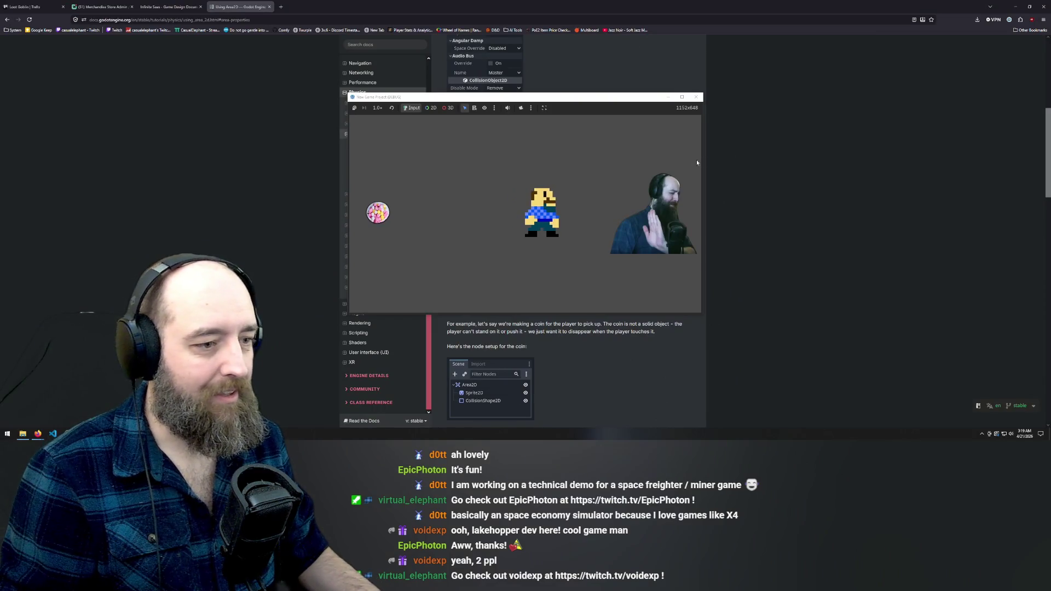
pyautogui.press('Left')
pyautogui.press('Down')
pyautogui.press('Up')
pyautogui.press('Left')
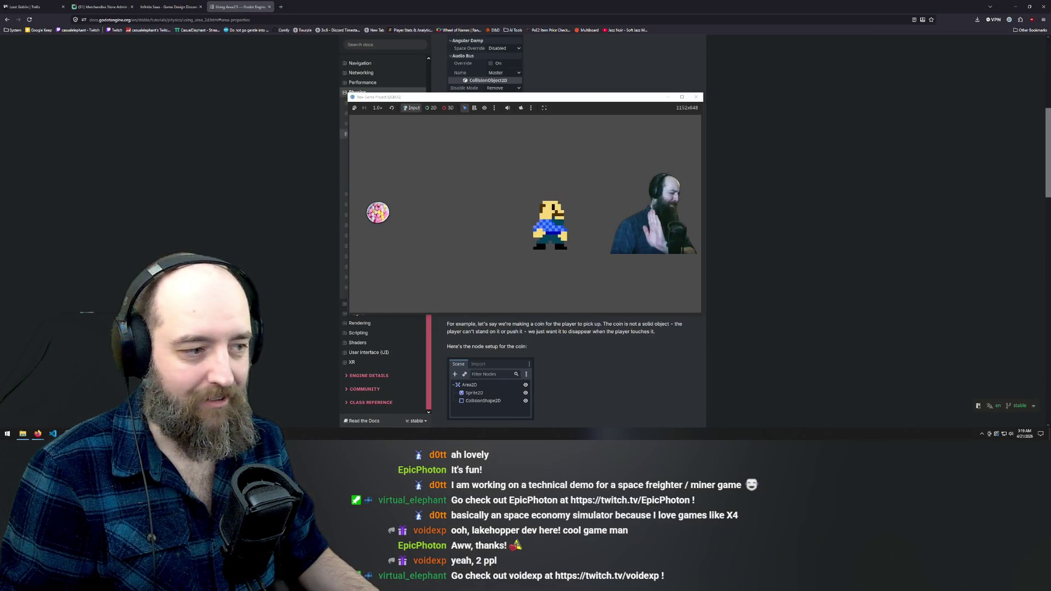
pyautogui.press('Left')
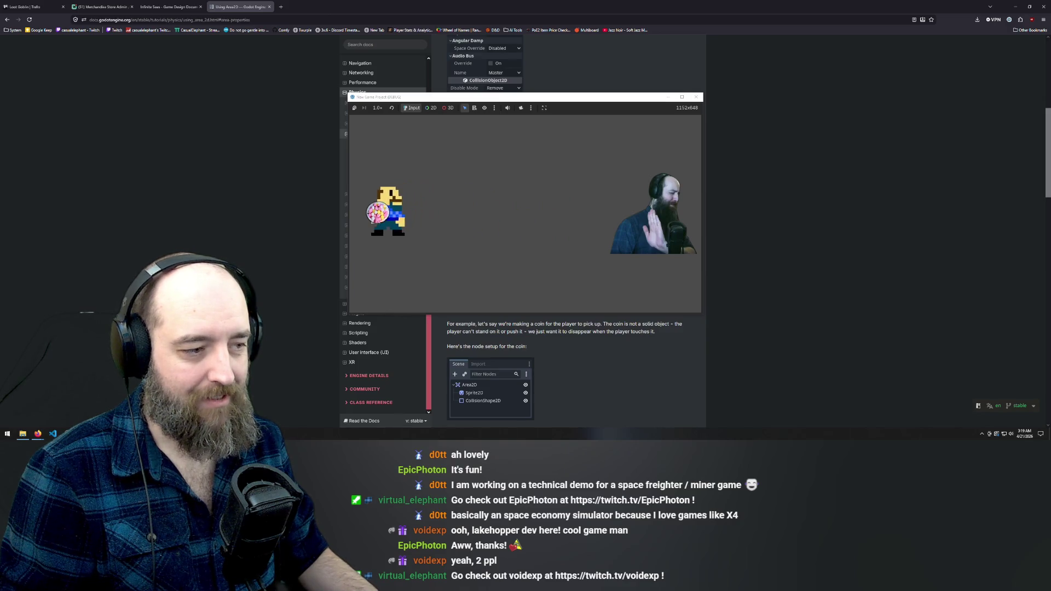
pyautogui.press('Up')
pyautogui.press('Right')
pyautogui.press('Right')
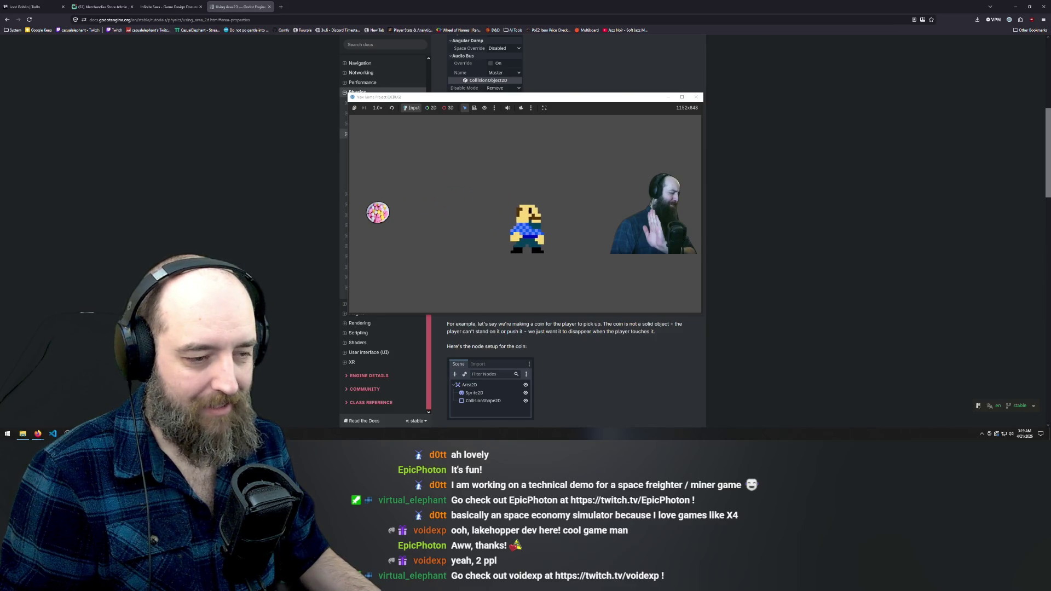
pyautogui.press('Up')
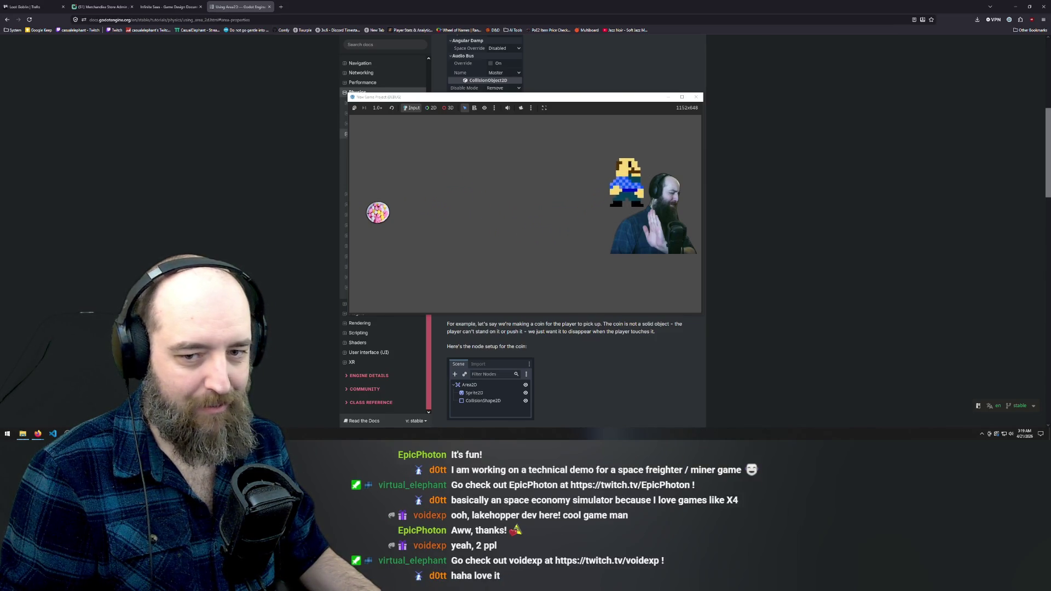
pyautogui.press('Left')
pyautogui.press('Down')
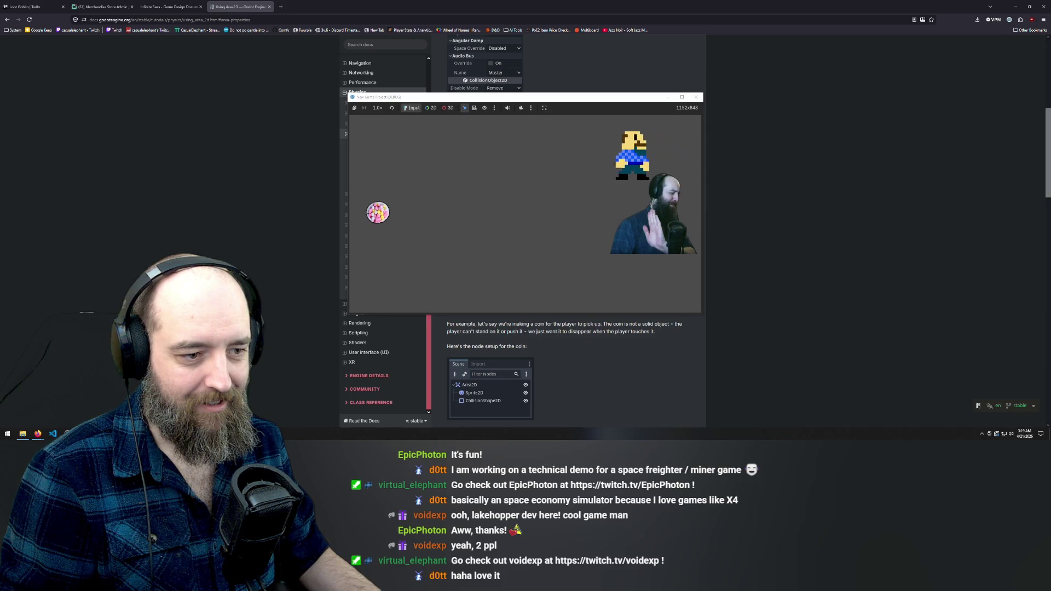
pyautogui.press('Left')
pyautogui.press('Right')
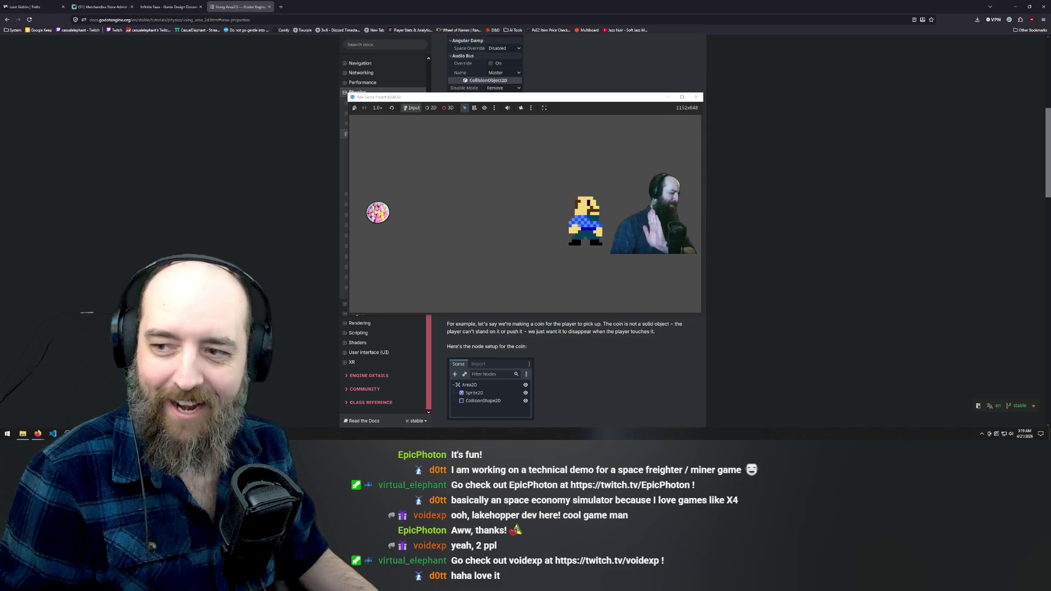
pyautogui.press('Left')
pyautogui.press('Right')
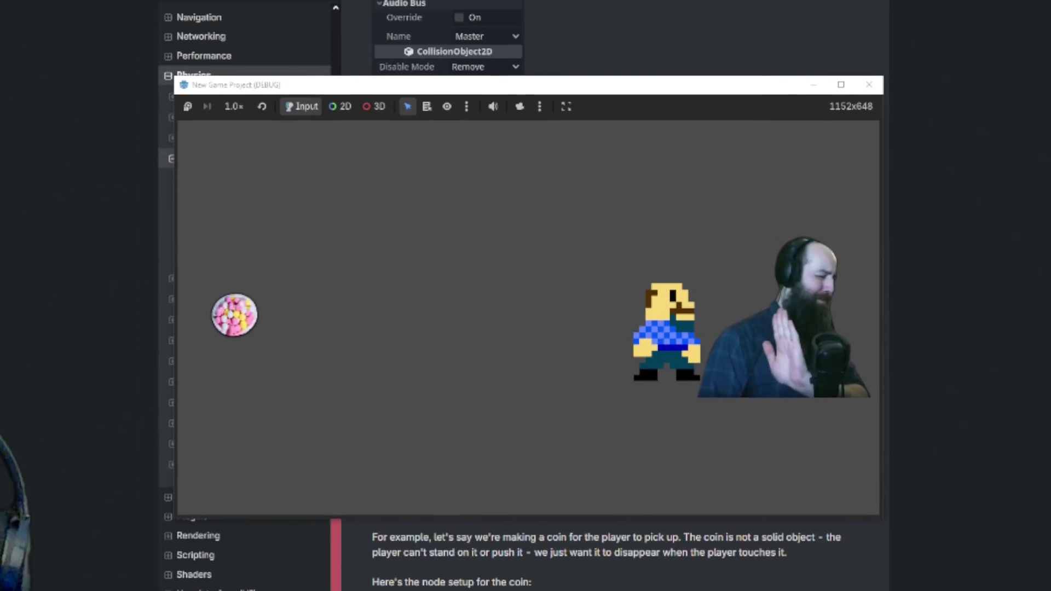
pyautogui.press('Left')
pyautogui.press('Right')
pyautogui.press('Left')
pyautogui.press('Right')
pyautogui.press('Left')
pyautogui.press('Left')
pyautogui.press('Right')
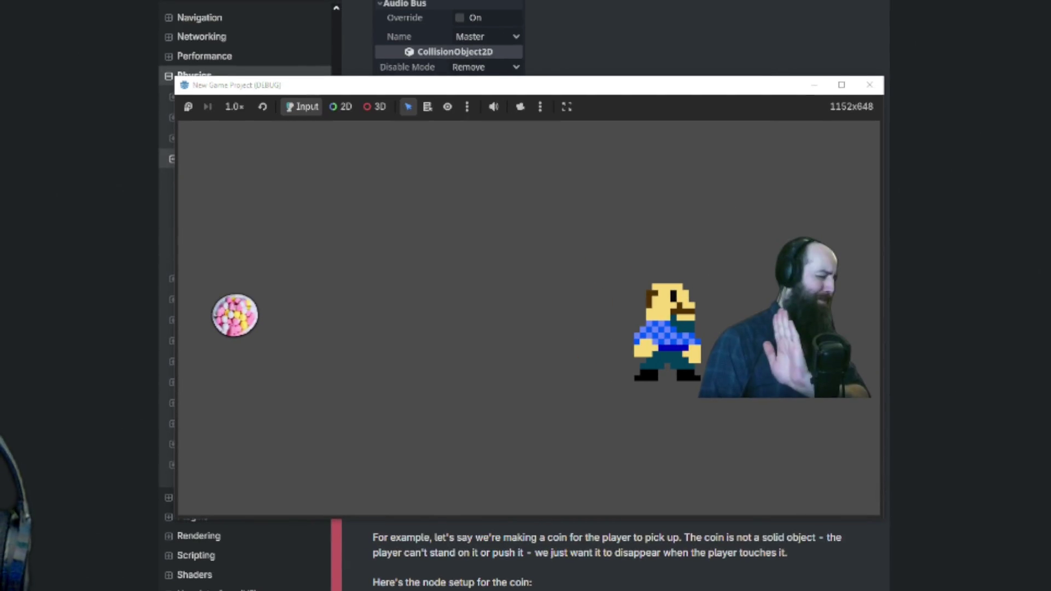
pyautogui.press('Left')
pyautogui.press('Right')
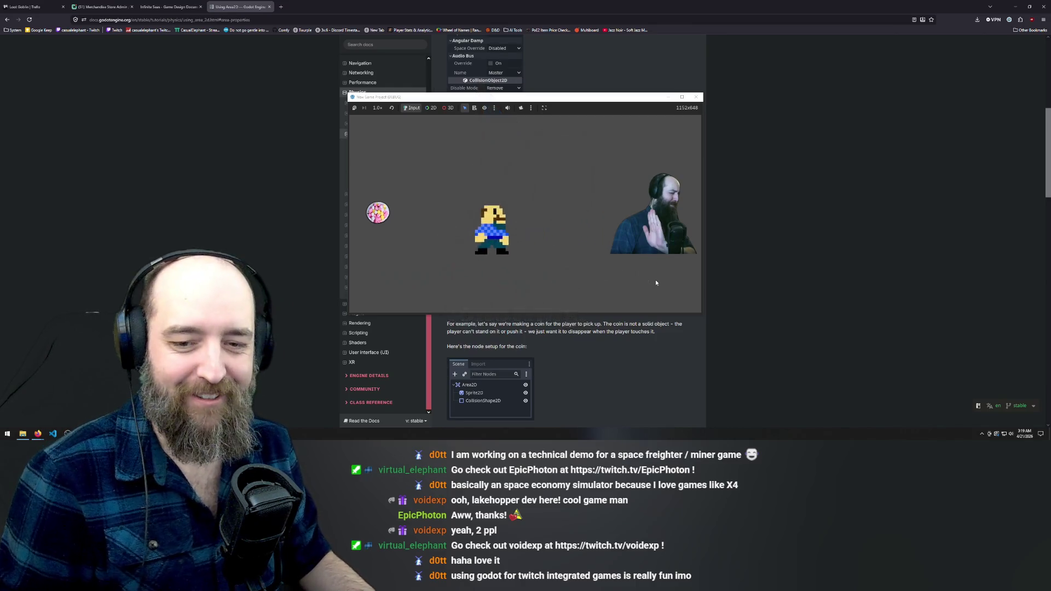
pyautogui.press('Up')
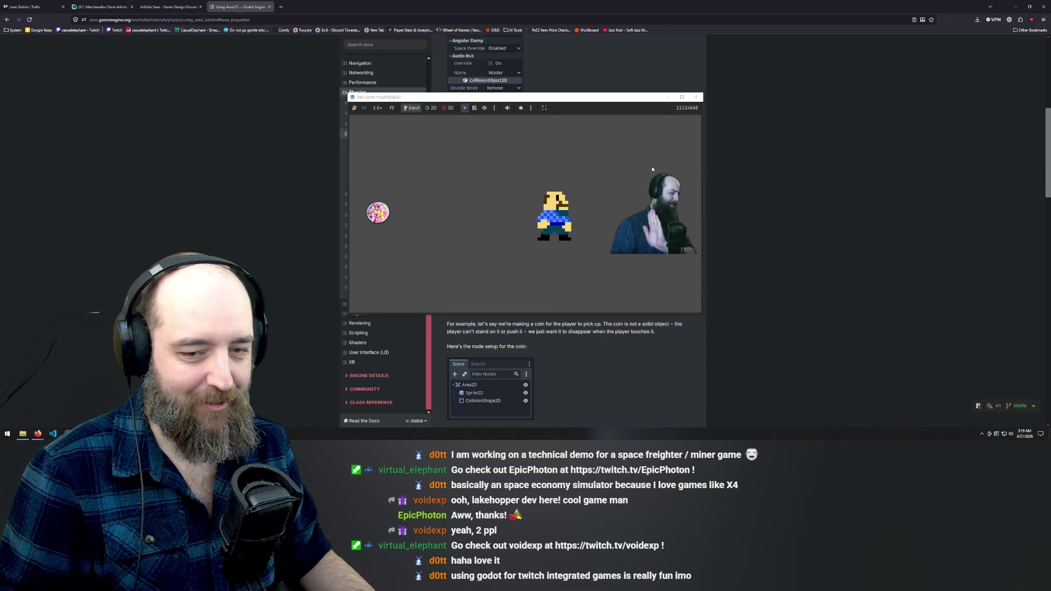
pyautogui.moveTo(107, 432)
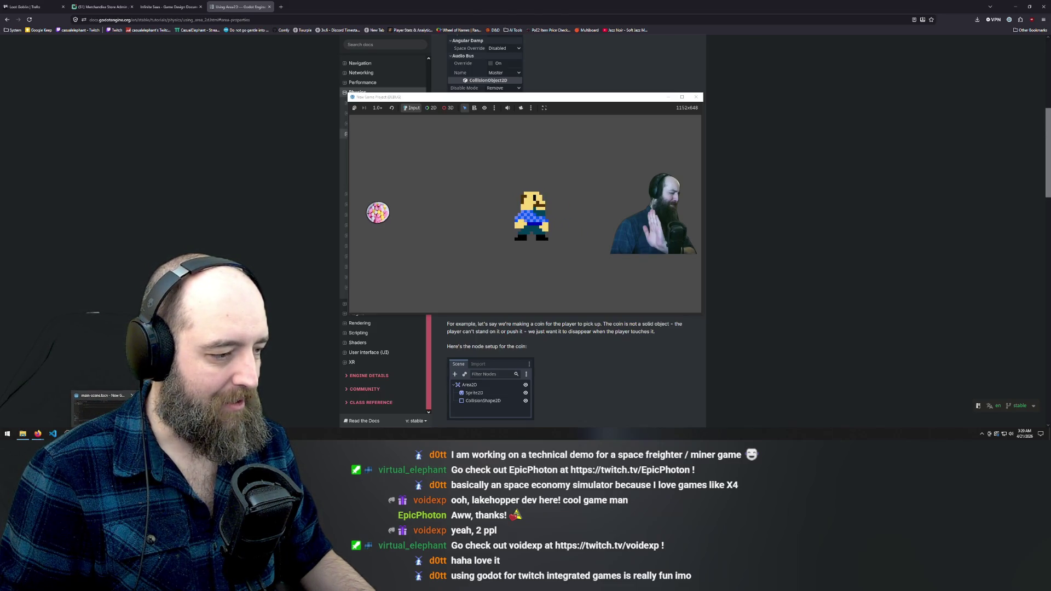
# - Back in the editor, comment out the print line in _ready with Ctrl+K
pyautogui.click(101, 405)
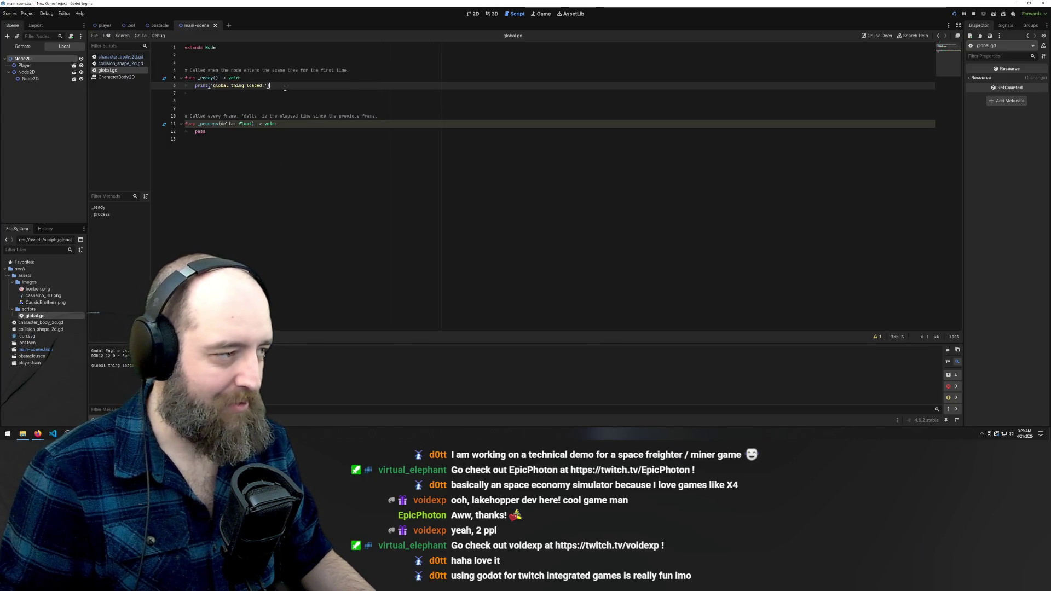
pyautogui.hotkey('ctrl', 'k')
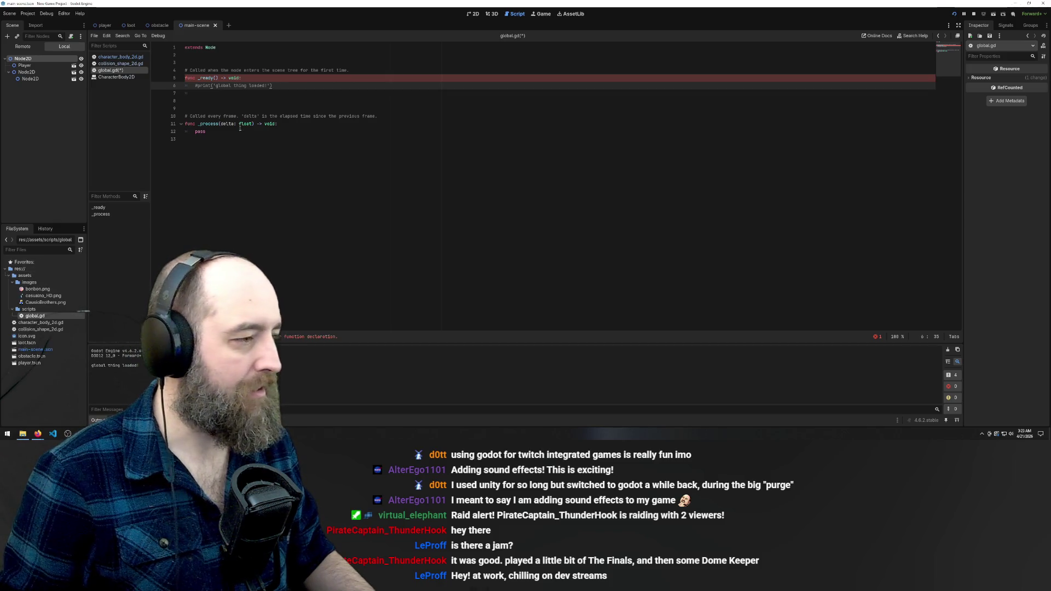
pyautogui.click(258, 189)
# - Uncomment the print line in _ready and type pass on a new line after it
pyautogui.click(284, 86)
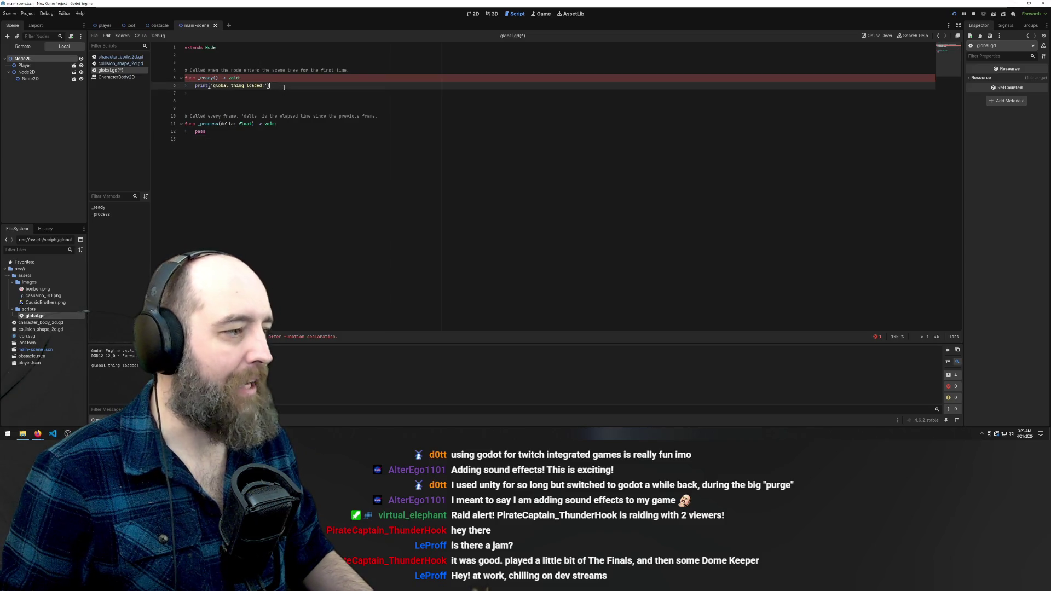
pyautogui.hotkey('ctrl', 'k')
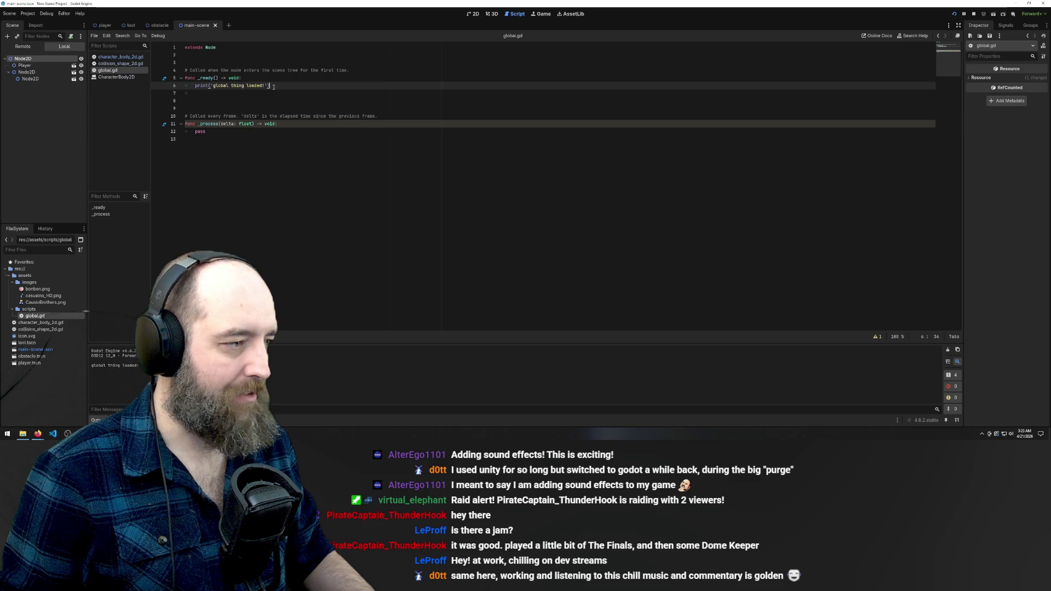
pyautogui.press('Return')
pyautogui.write('pass')
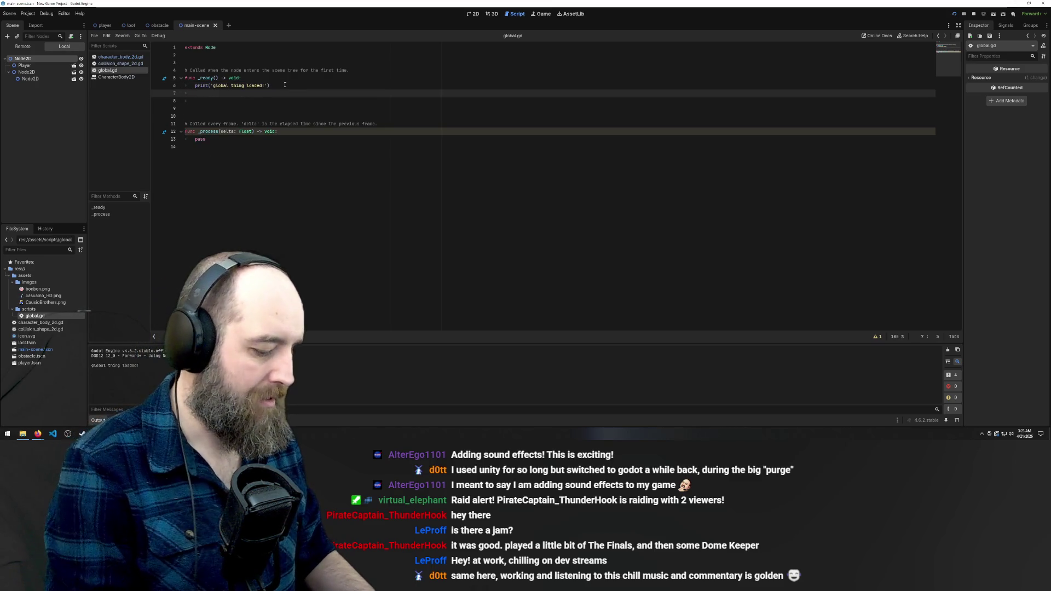
pyautogui.hotkey('ctrl', 'End')
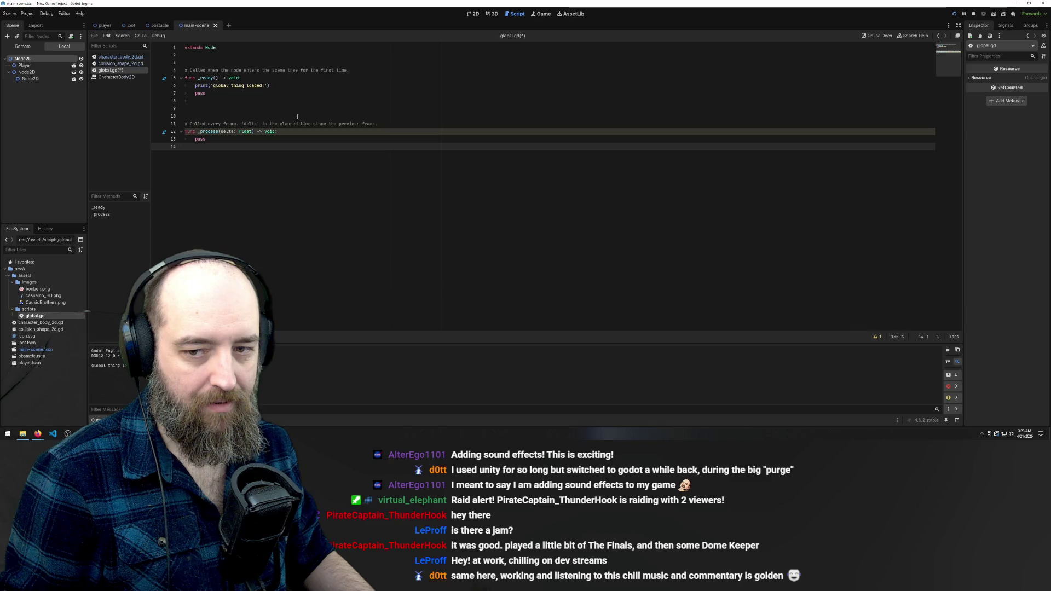
pyautogui.click(316, 132)
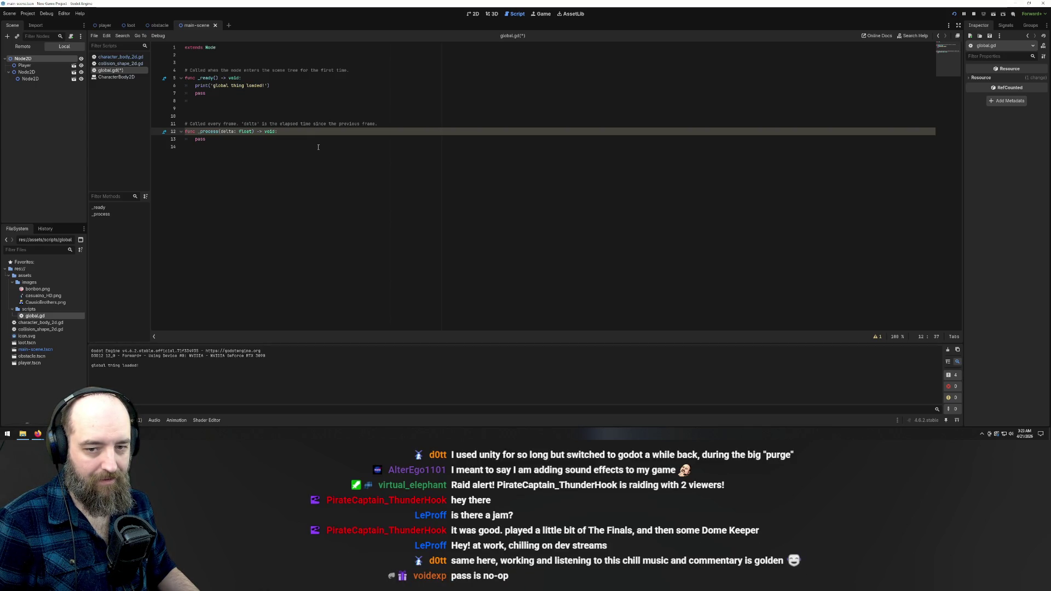
pyautogui.press('Up')
pyautogui.click(322, 180)
pyautogui.click(283, 85)
pyautogui.click(300, 182)
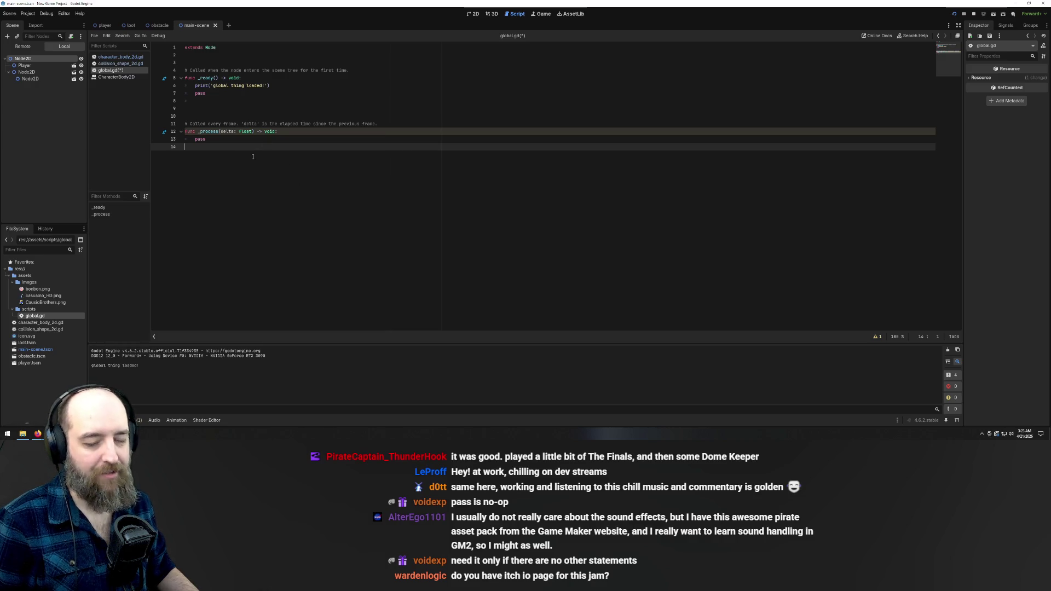
# - Delete pass and the empty line 7 below the print call, then save global.gd with Ctrl+S
pyautogui.moveTo(218, 93); pyautogui.dragTo(168, 95)
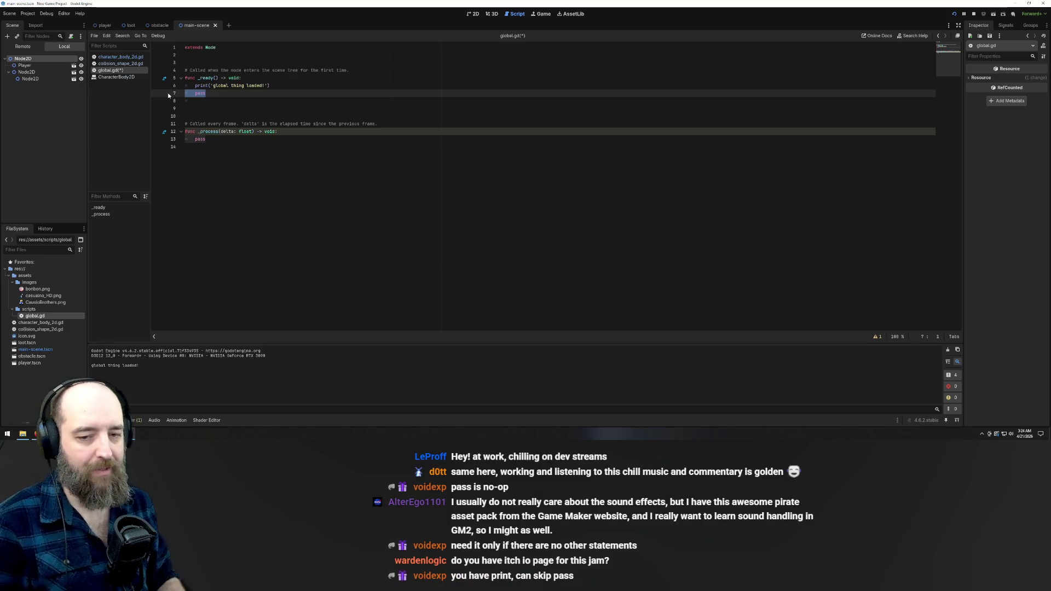
pyautogui.press('BackSpace')
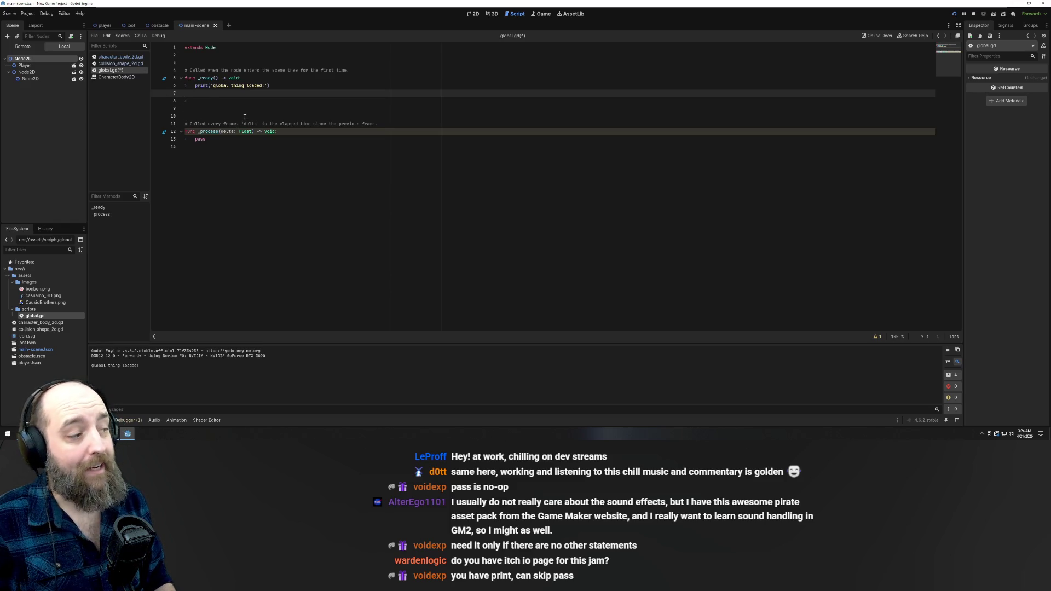
pyautogui.press('Delete')
pyautogui.click(243, 94)
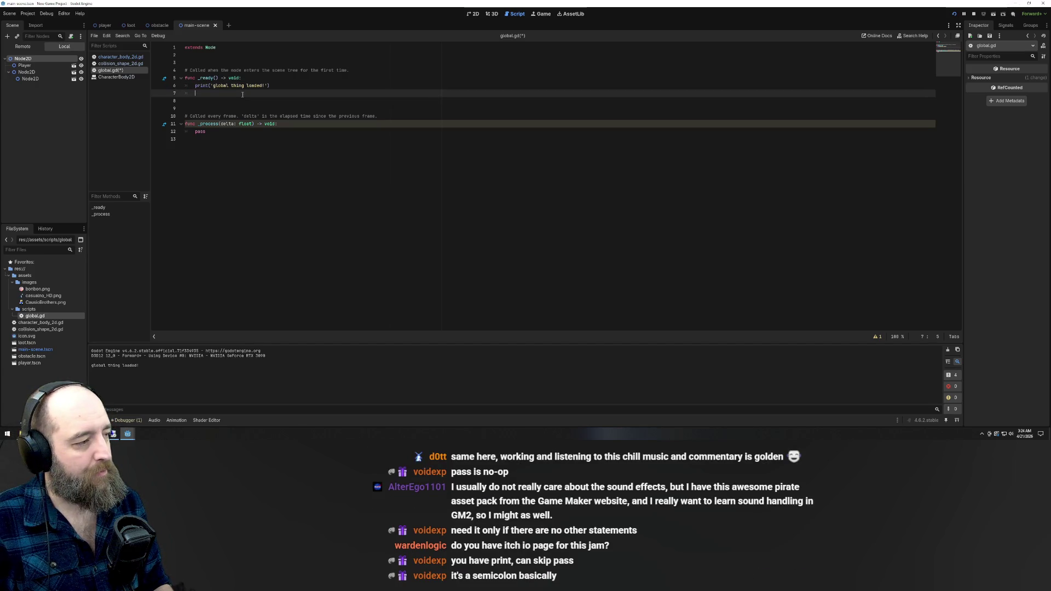
pyautogui.press('BackSpace')
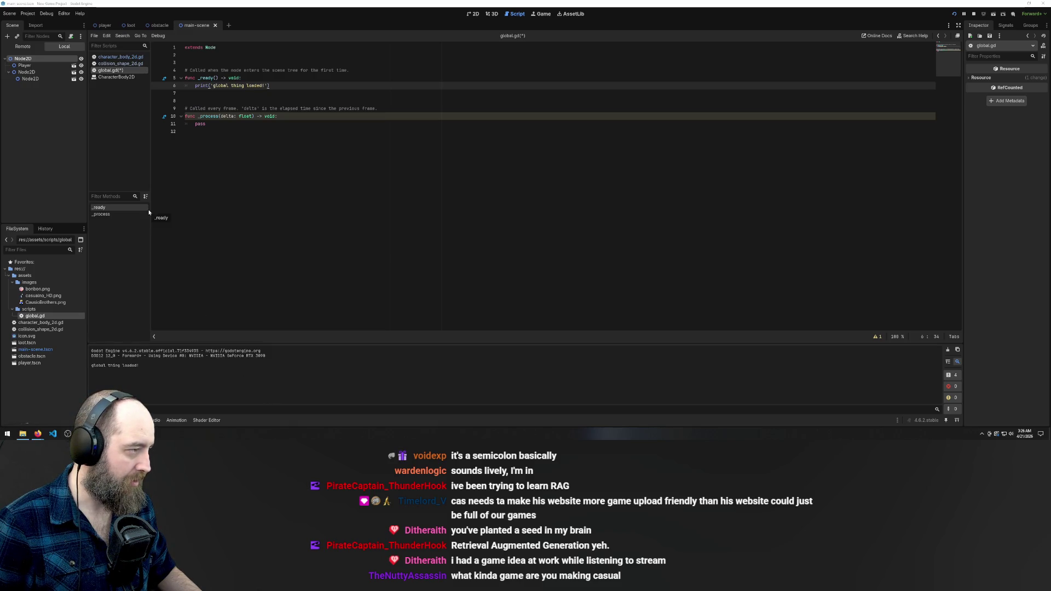
pyautogui.click(328, 142)
pyautogui.hotkey('ctrl', 's')
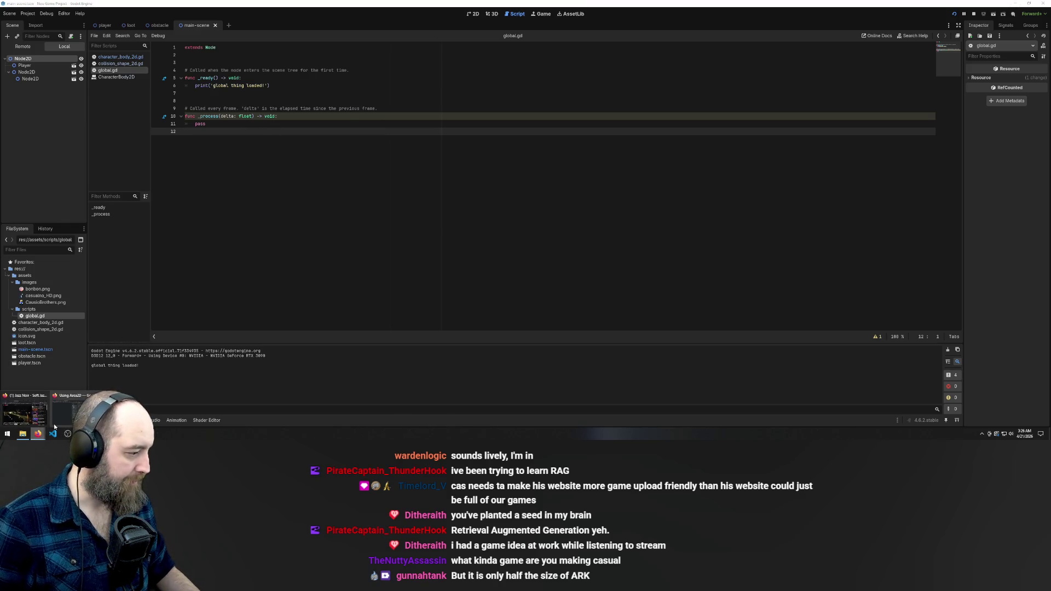
# - Bring the Using Area2D page forward, restore it to a smaller window, and move it up over the editor
pyautogui.click(56, 422)
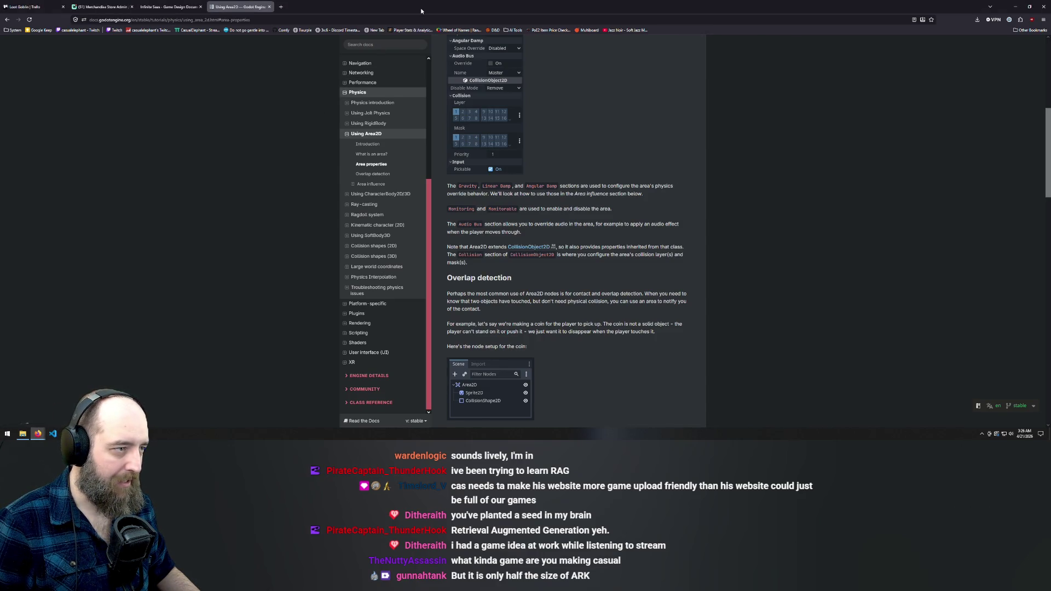
pyautogui.moveTo(420, 3)
pyautogui.mouseDown()
pyautogui.moveTo(504, 28)
pyautogui.moveTo(369, 45)
pyautogui.moveTo(657, 63)
pyautogui.moveTo(624, 99)
pyautogui.moveTo(665, 268)
pyautogui.moveTo(512, 338)
pyautogui.moveTo(503, 307)
pyautogui.mouseUp()
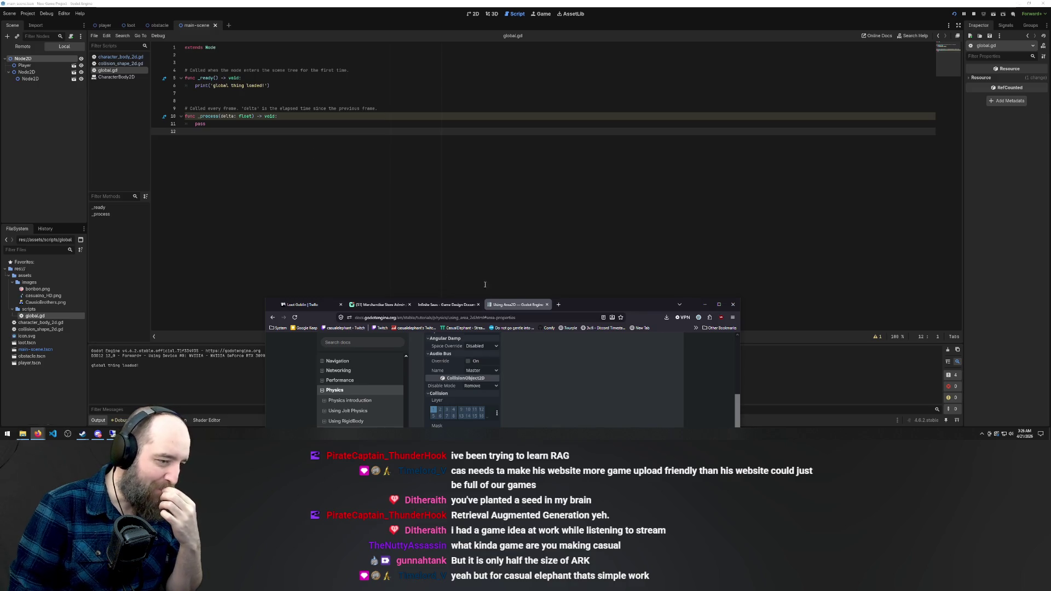
pyautogui.moveTo(607, 300)
pyautogui.mouseDown()
pyautogui.moveTo(614, 185)
pyautogui.moveTo(645, 40)
pyautogui.moveTo(622, 91)
pyautogui.mouseUp()
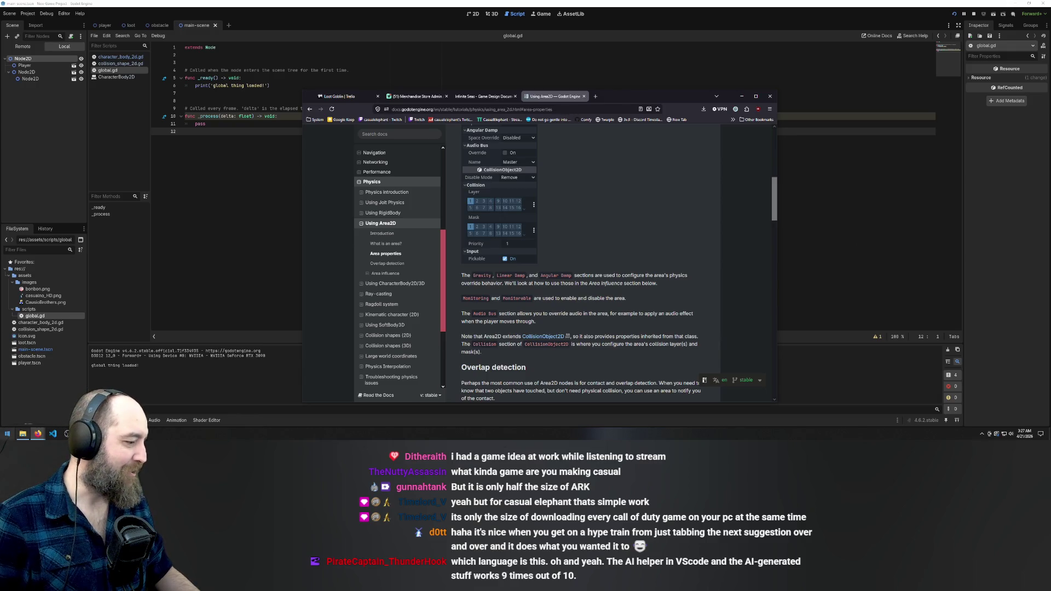
pyautogui.click(22, 433)
# - Move and resize the Using Area2D docs window to fit on the right beside the script
pyautogui.click(23, 433)
pyautogui.moveTo(38, 434)
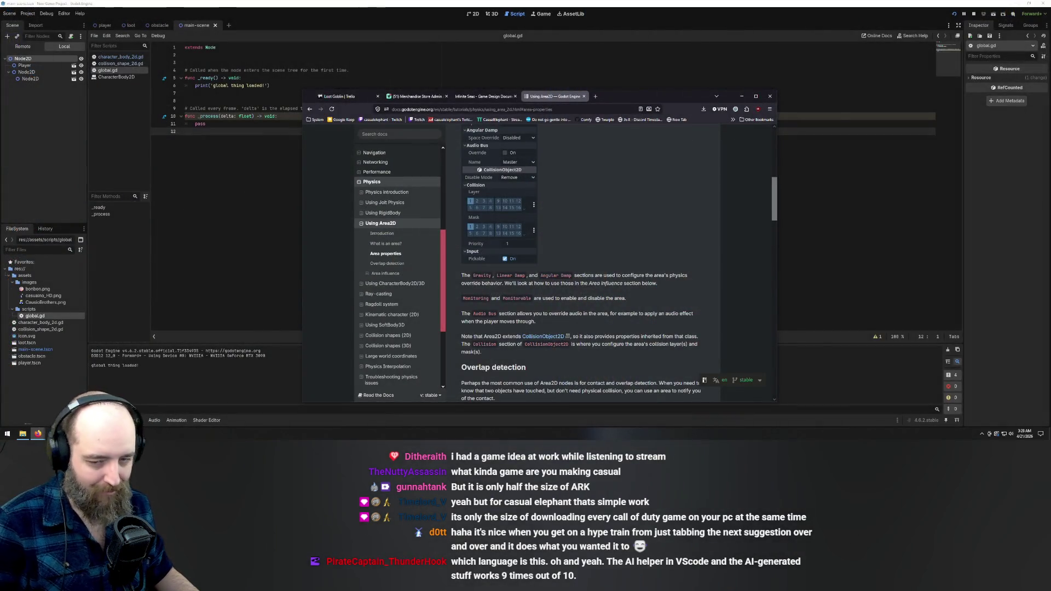
pyautogui.moveTo(641, 92)
pyautogui.mouseDown()
pyautogui.moveTo(833, 44)
pyautogui.moveTo(797, 61)
pyautogui.moveTo(799, 45)
pyautogui.mouseUp()
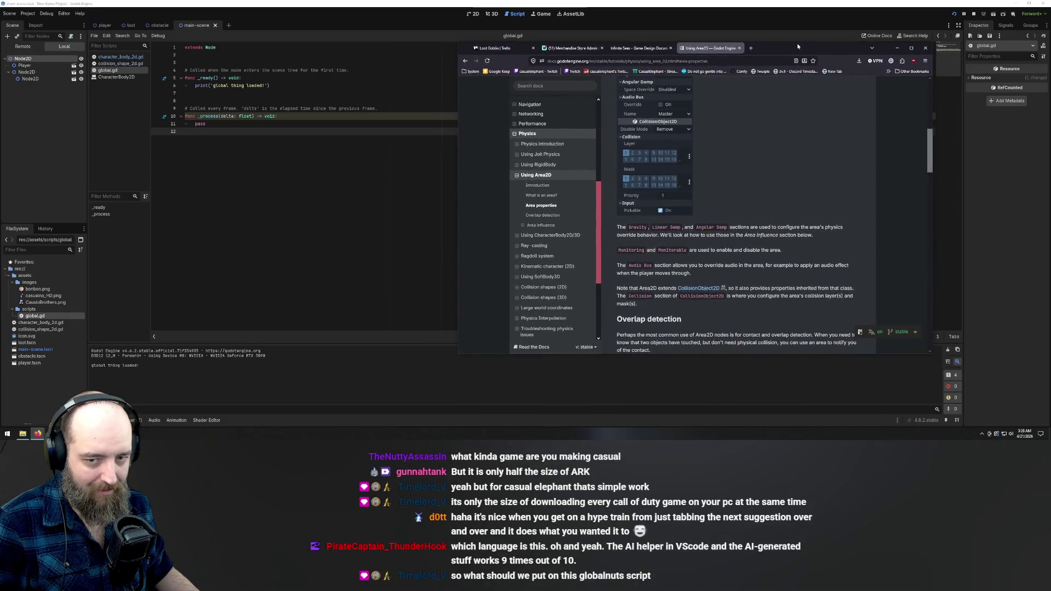
pyautogui.moveTo(458, 354)
pyautogui.mouseDown()
pyautogui.moveTo(541, 392)
pyautogui.moveTo(533, 392)
pyautogui.mouseUp()
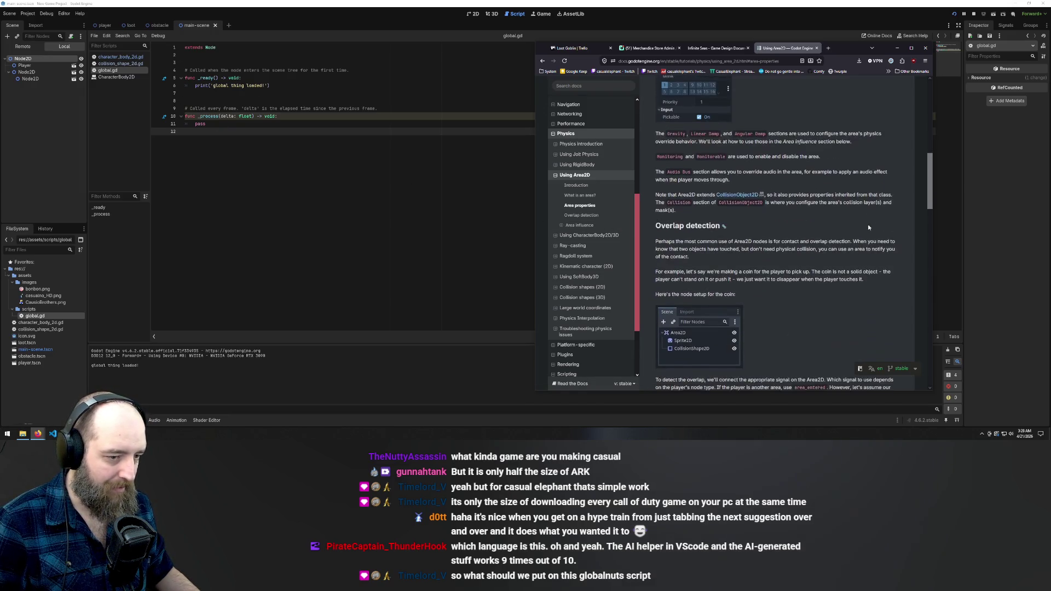
# - Scroll the docs page to the Overlap detection section
pyautogui.scroll(-3, 868, 224)
pyautogui.scroll(10, 853, 222)
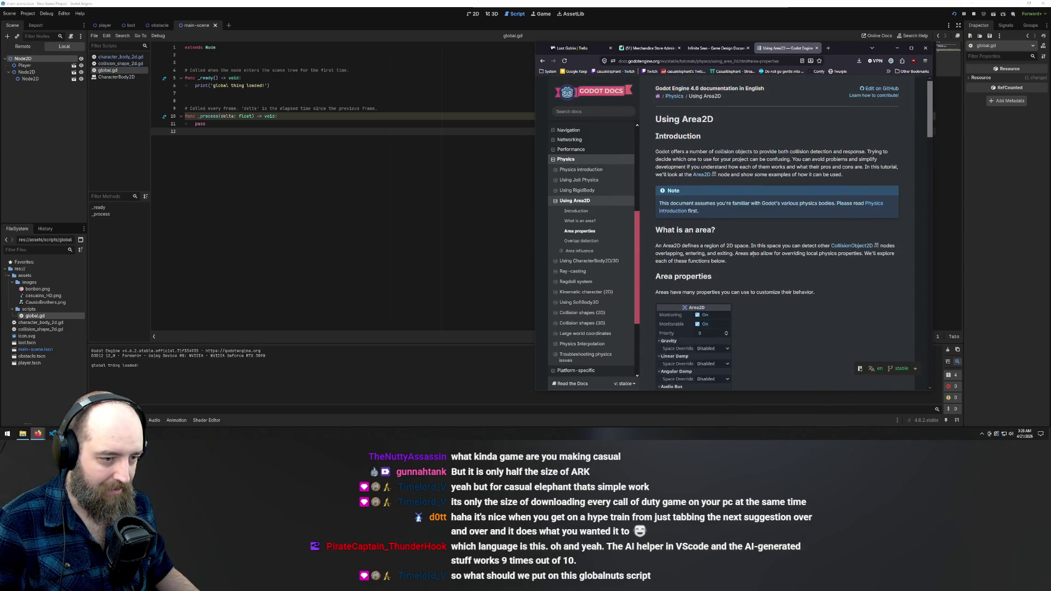
pyautogui.scroll(-10, 752, 254)
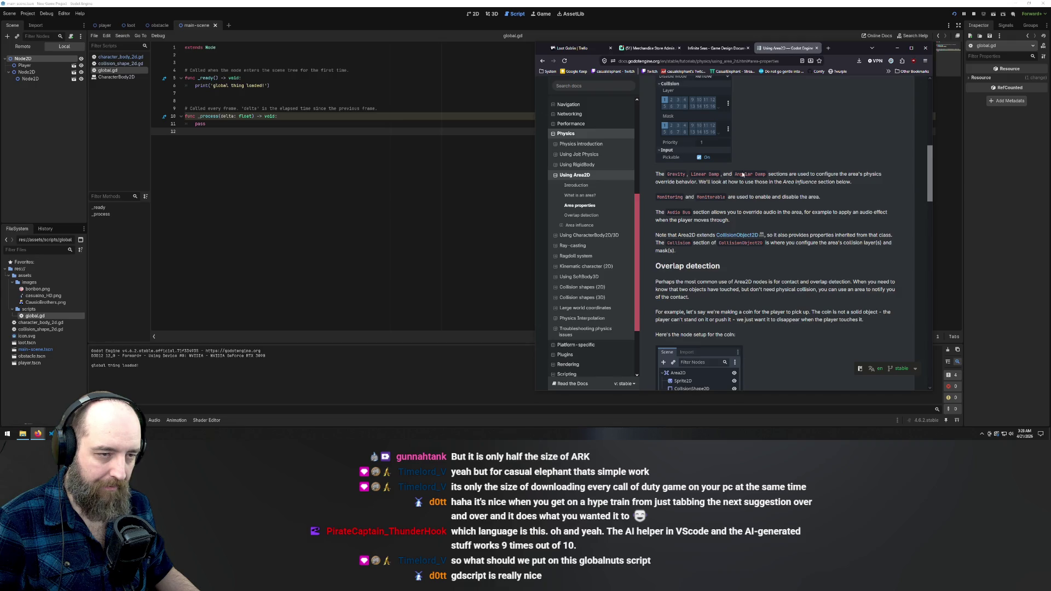
pyautogui.click(788, 61)
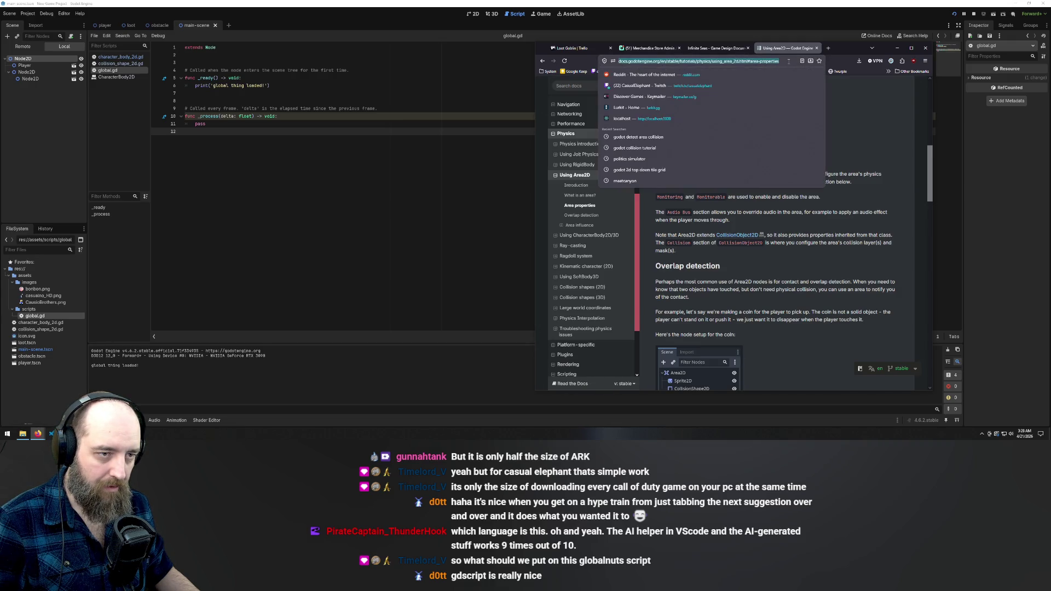
# - Select the Using Area2D page address, then close that tab to reveal the Infinite Seas document
pyautogui.click(789, 61)
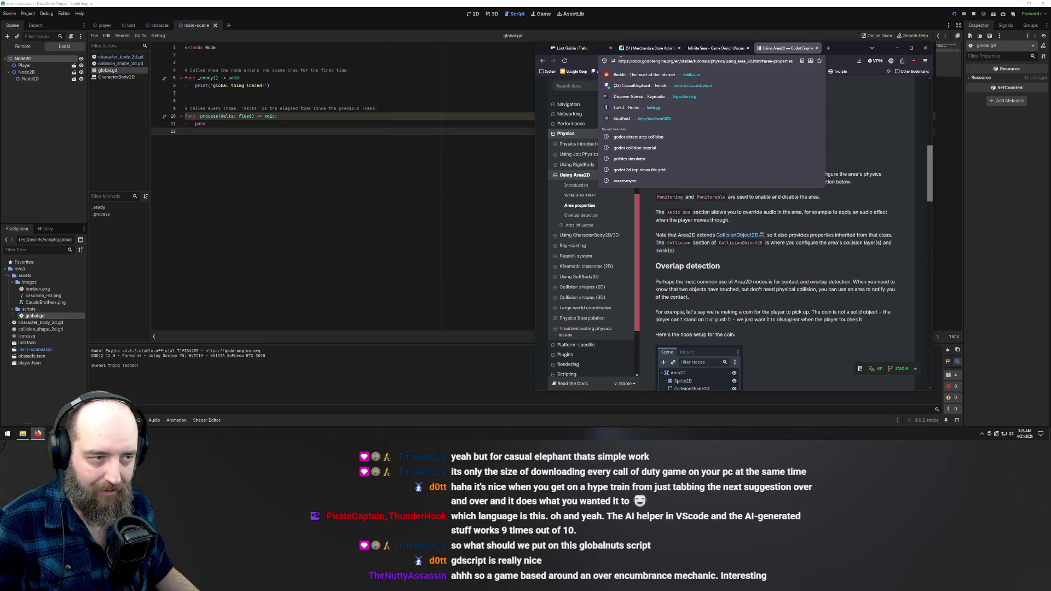
pyautogui.moveTo(619, 61); pyautogui.dragTo(797, 61)
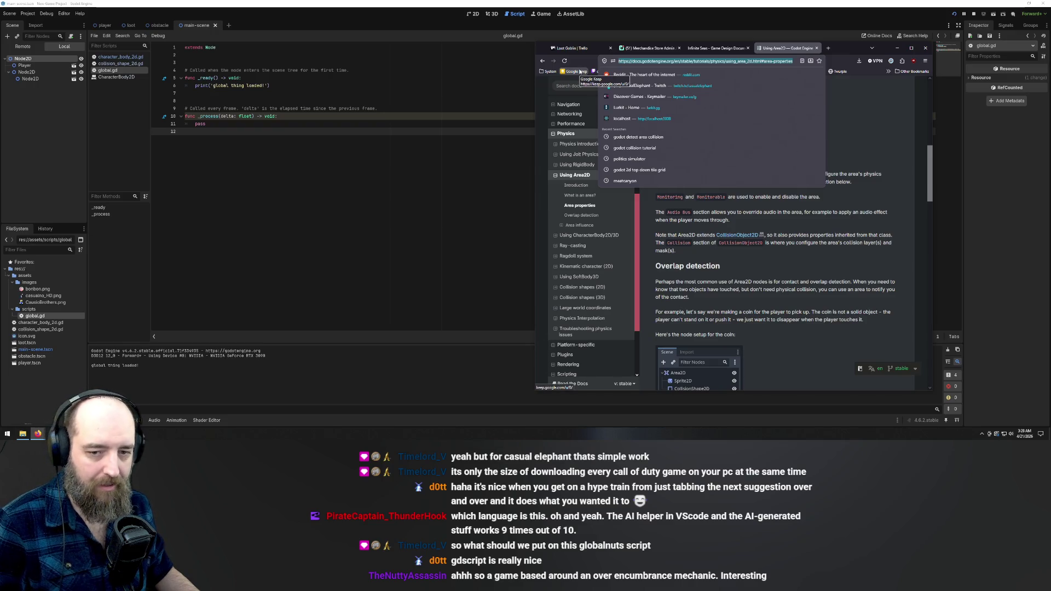
pyautogui.click(792, 61)
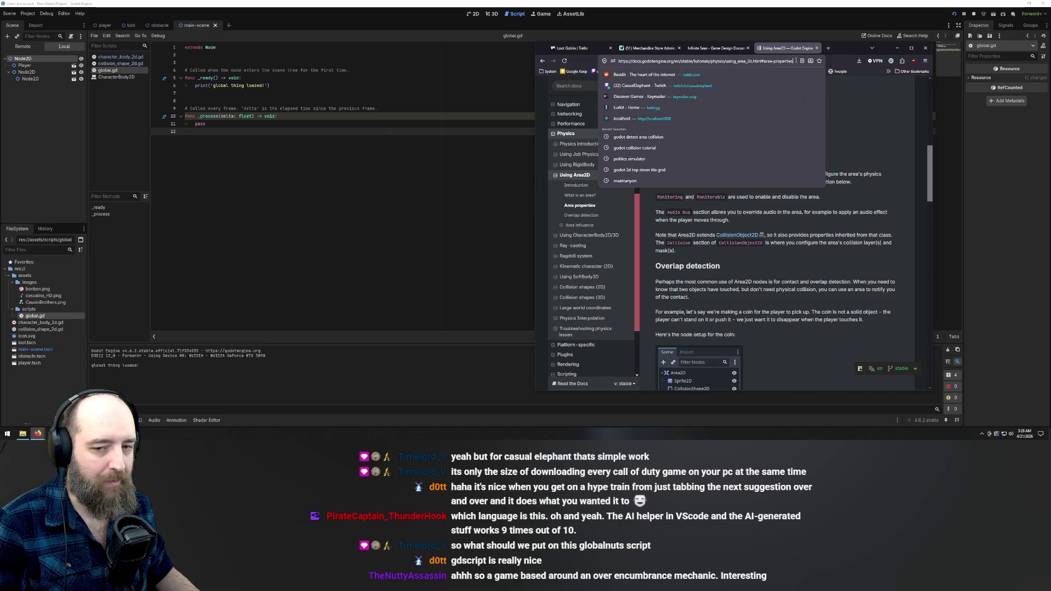
pyautogui.moveTo(794, 61); pyautogui.dragTo(613, 61)
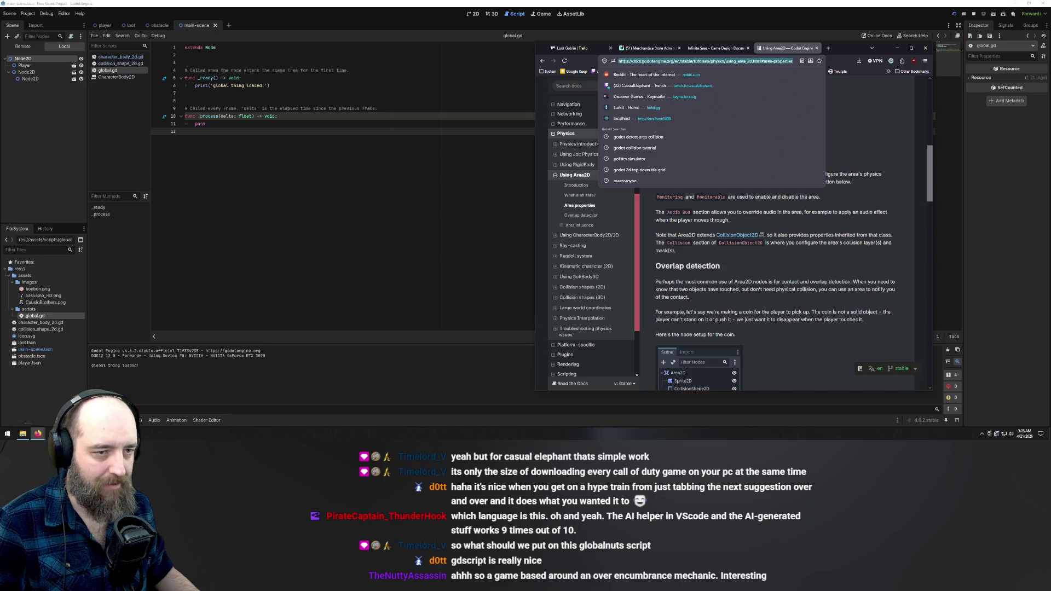
pyautogui.click(888, 99)
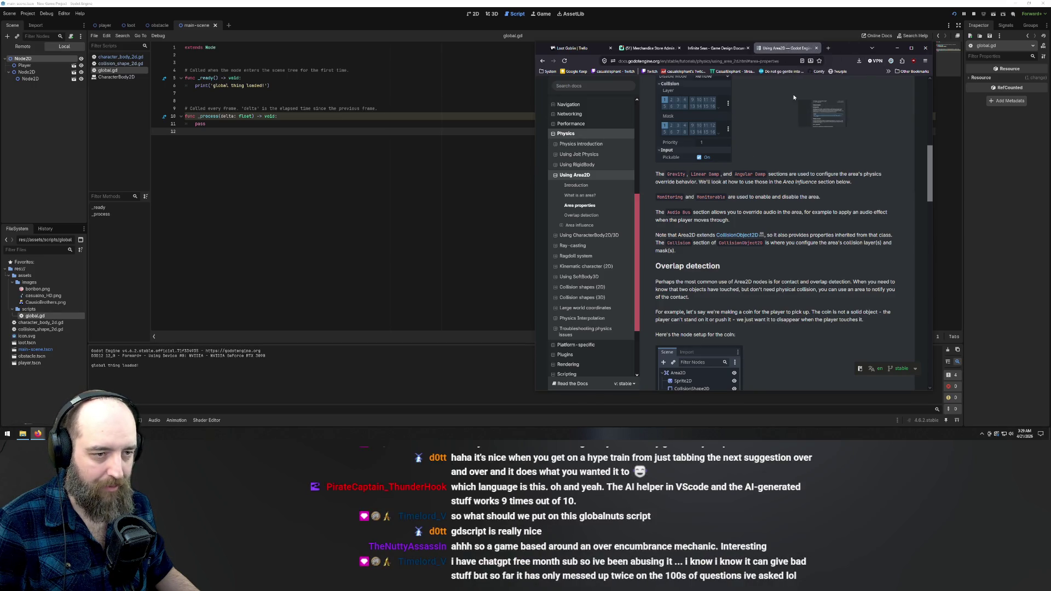
pyautogui.click(816, 48)
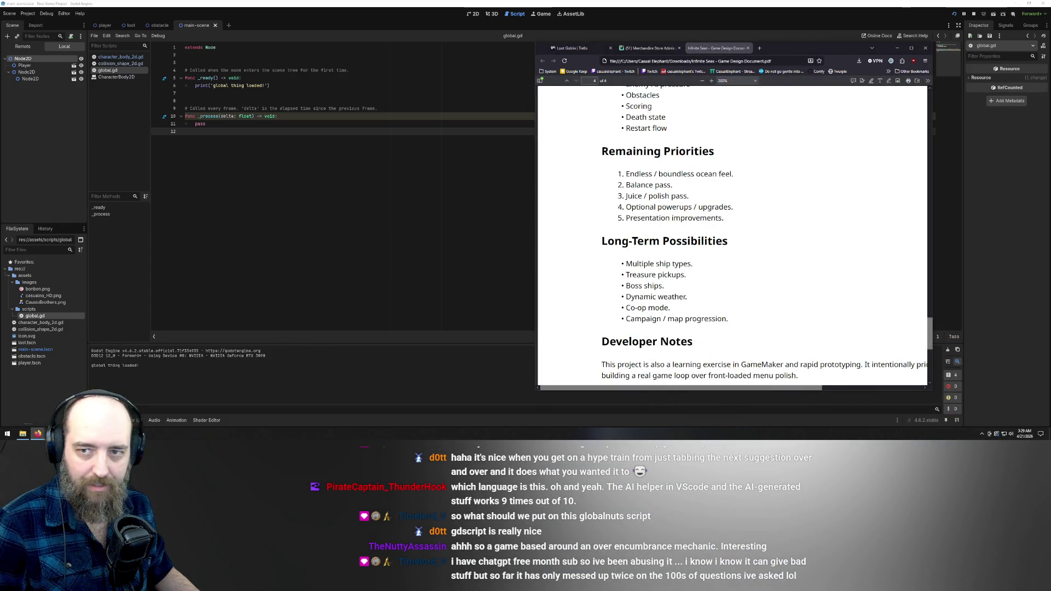
# - Search Google for 'example collision script godot 4 2d'
pyautogui.click(783, 60)
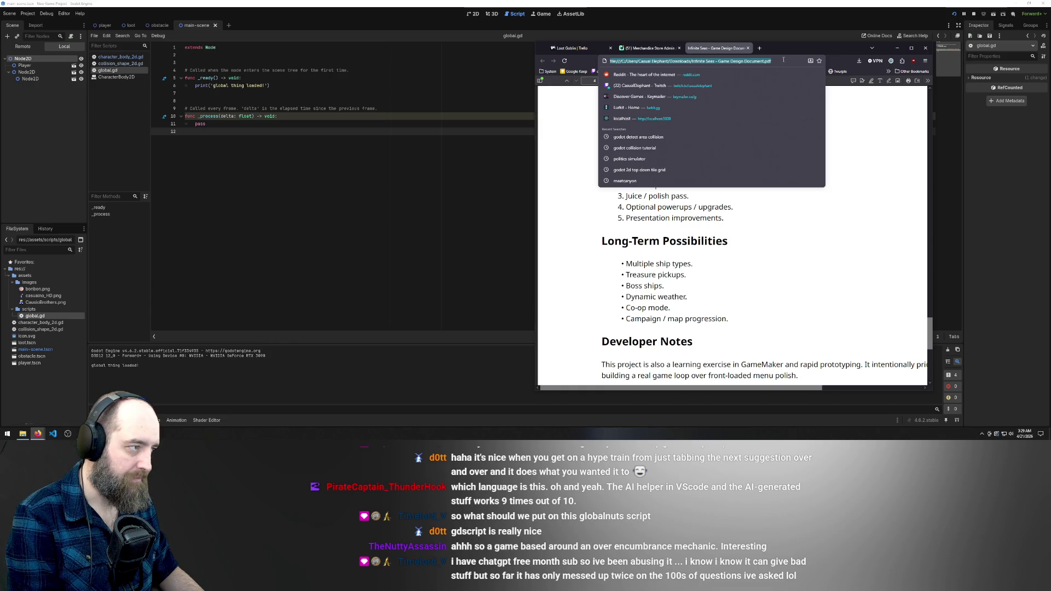
pyautogui.write('example co')
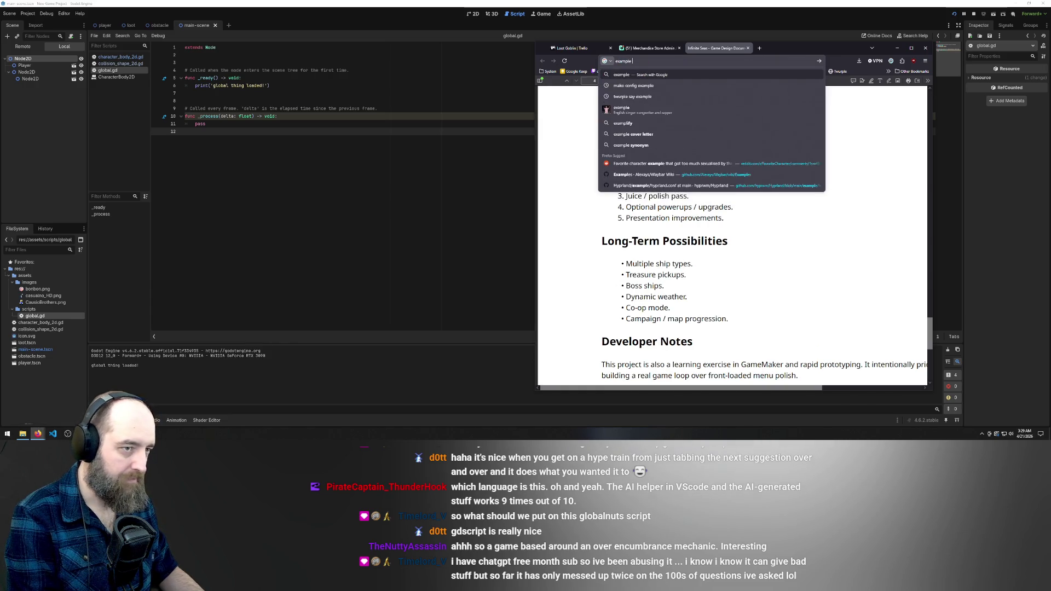
pyautogui.write('llis')
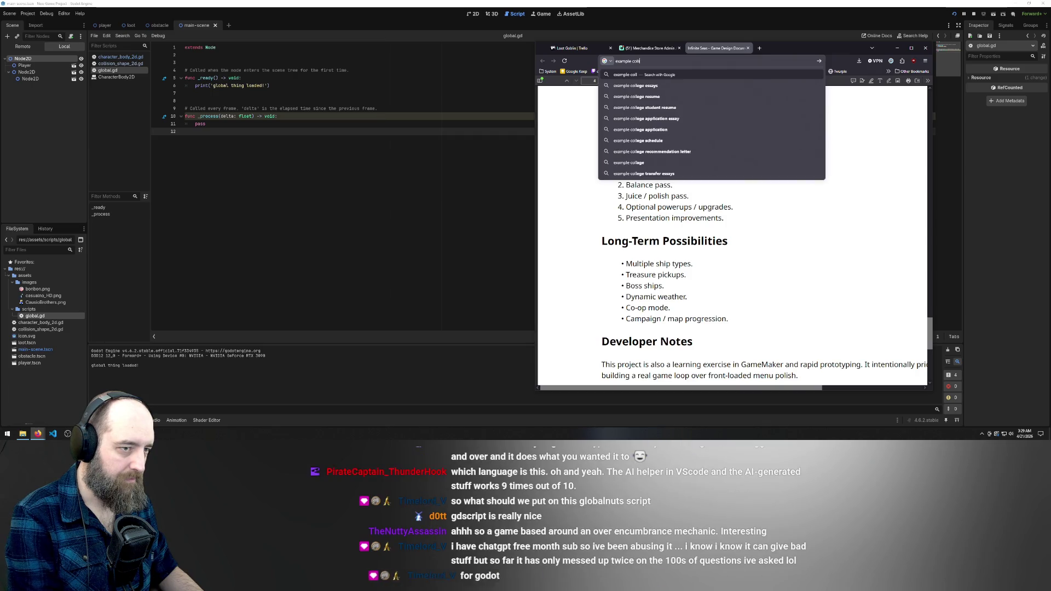
pyautogui.write('ion script g')
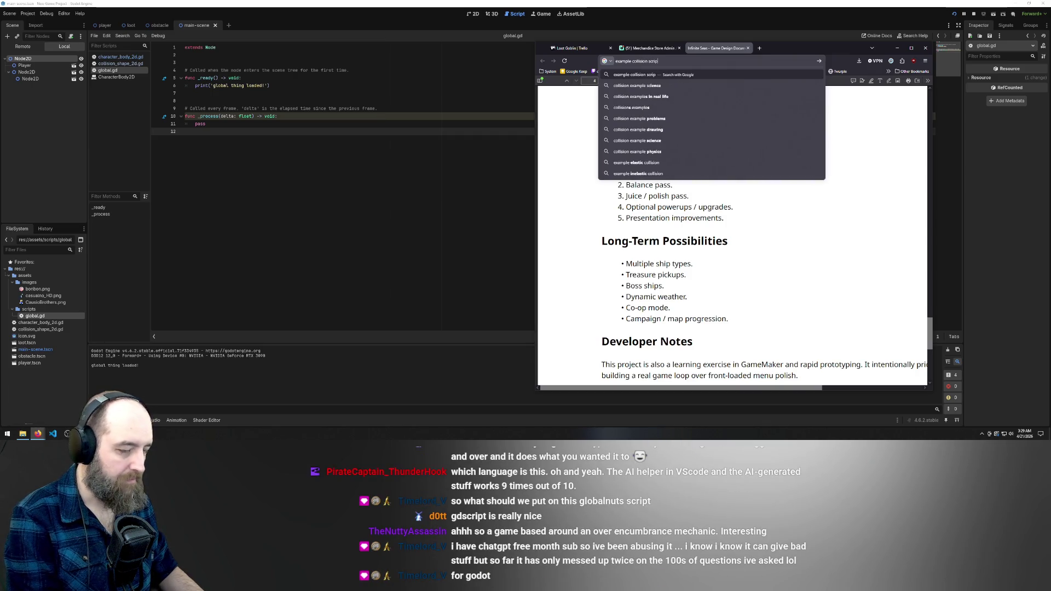
pyautogui.write('odot')
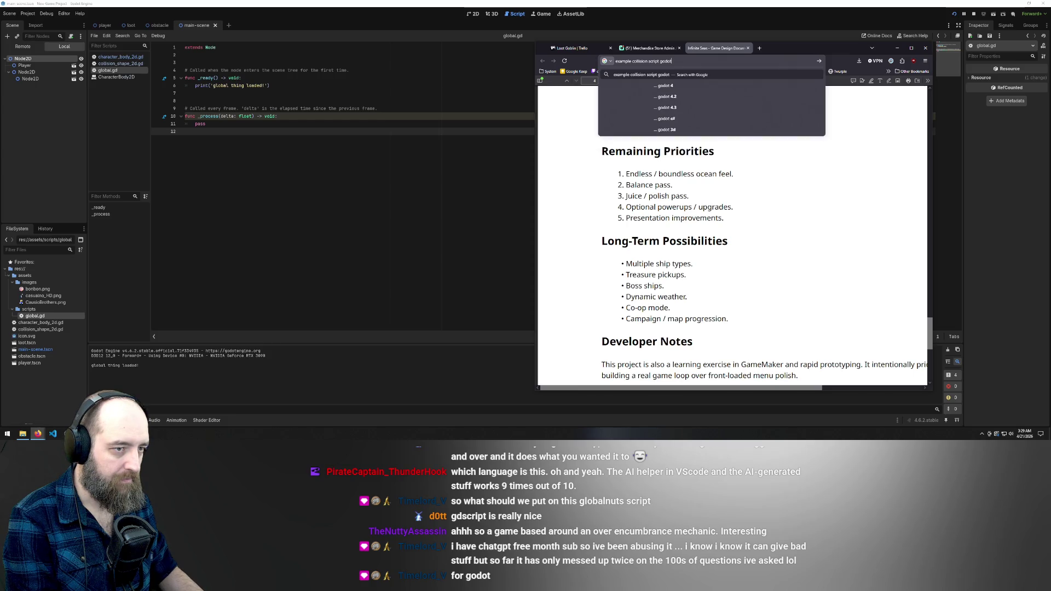
pyautogui.write(' 4 2d')
pyautogui.press('Return')
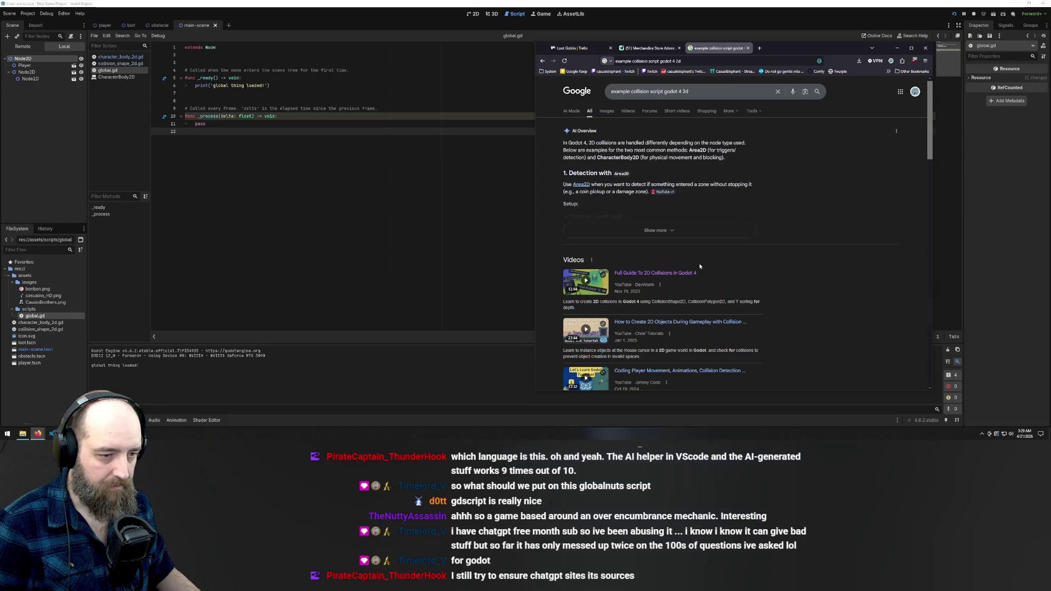
# - Expand the AI overview to read the Area2D gdscript example, then close the merchandise store admin tab
pyautogui.click(622, 234)
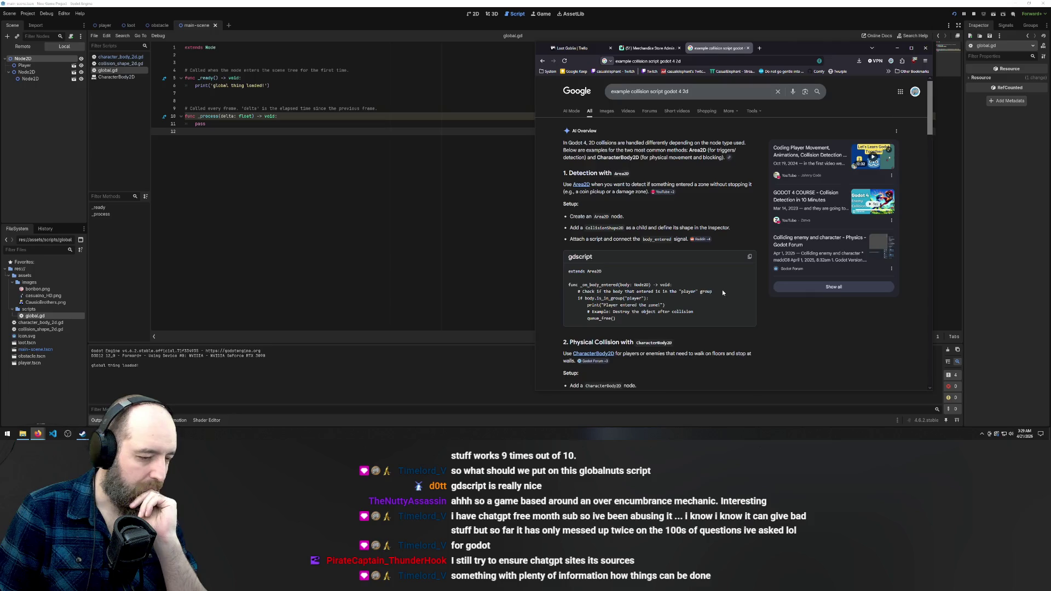
pyautogui.scroll(-2, 721, 290)
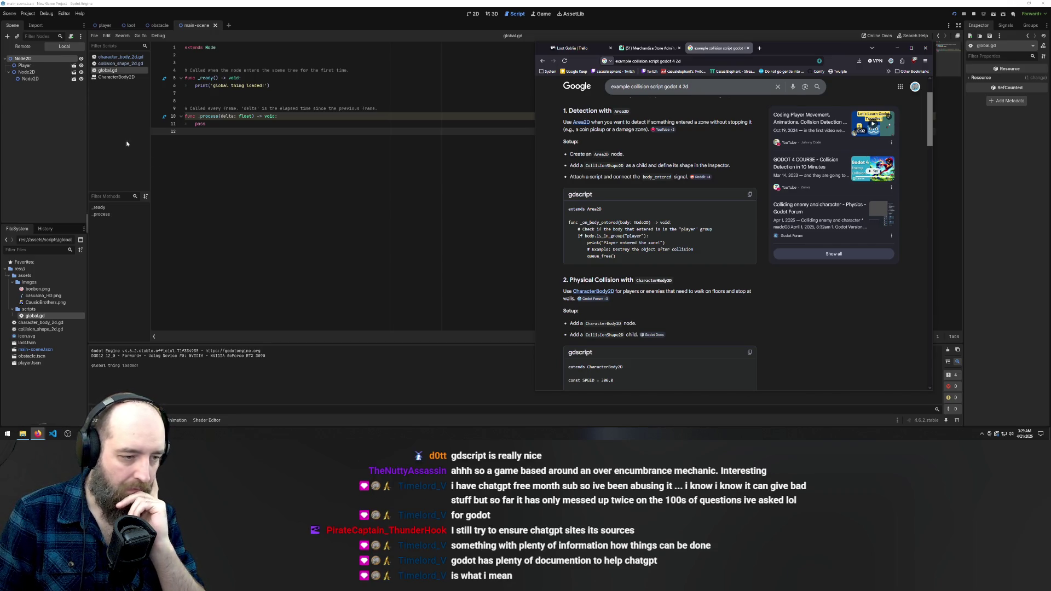
pyautogui.scroll(-2, 778, 319)
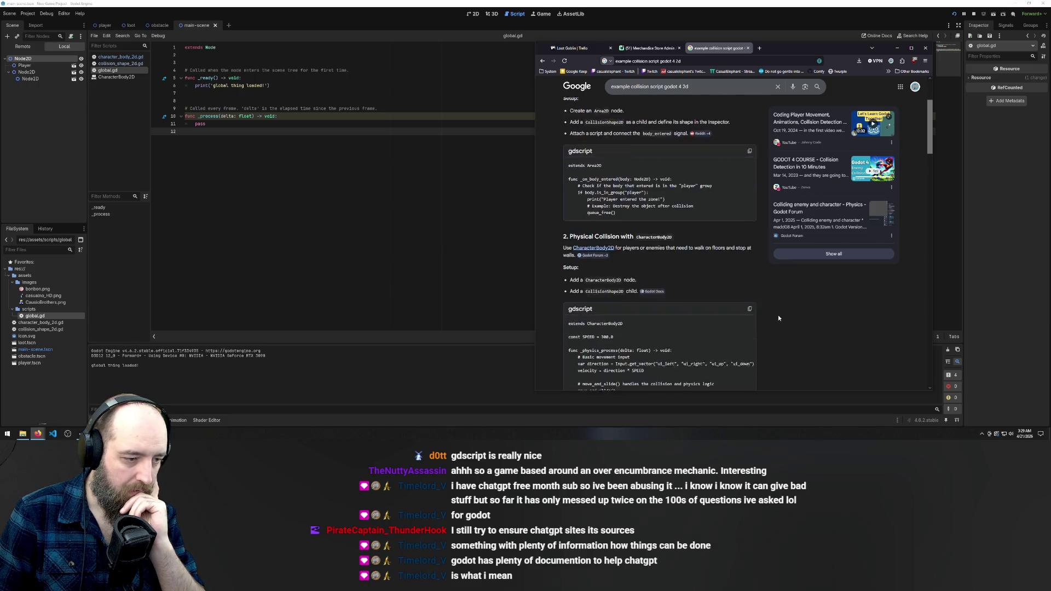
pyautogui.scroll(2, 778, 318)
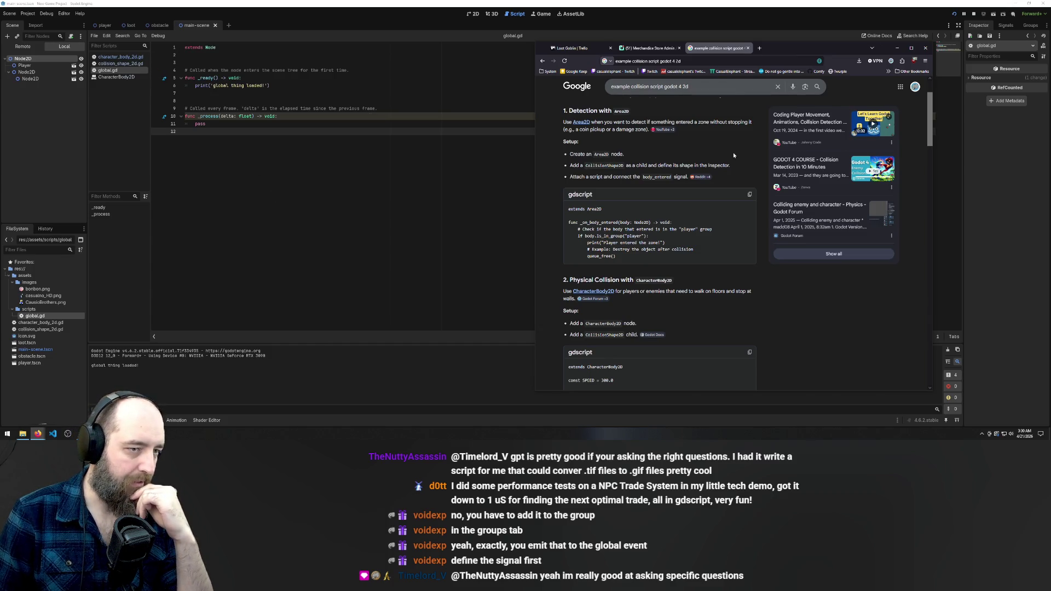
pyautogui.scroll(1, 727, 154)
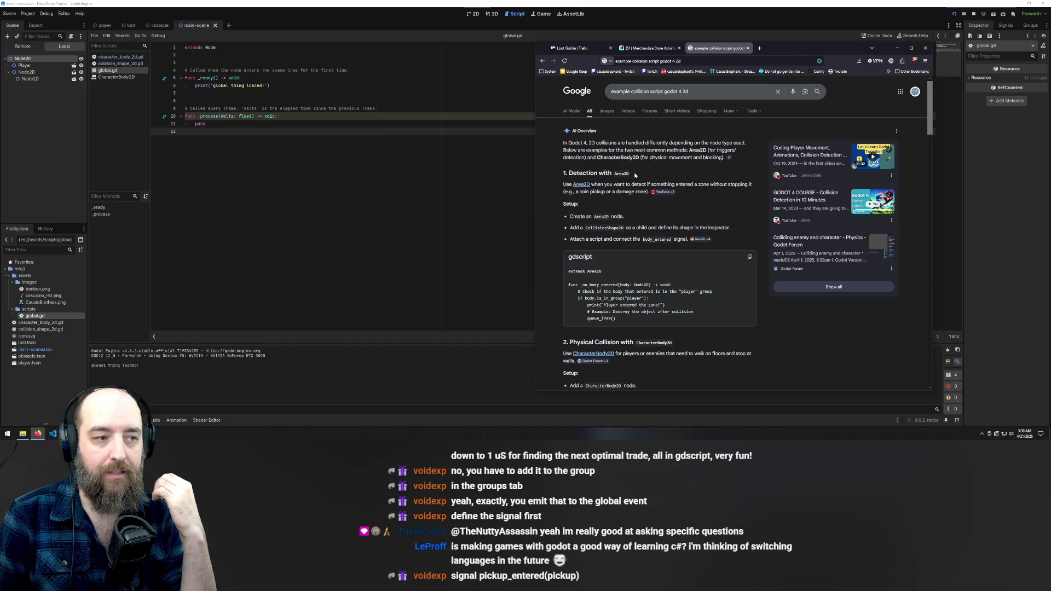
pyautogui.click(678, 49)
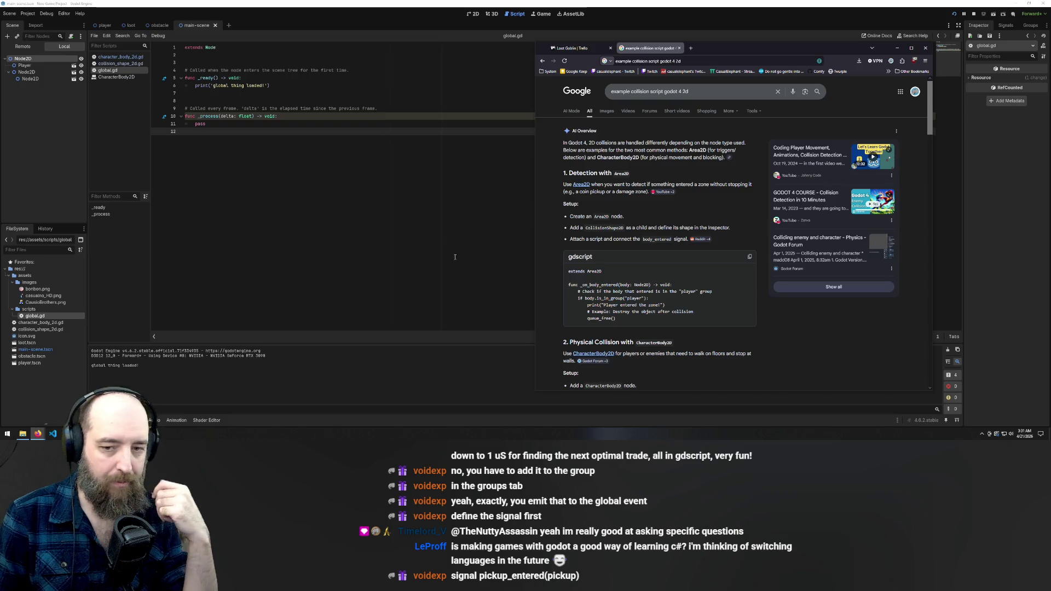
pyautogui.click(191, 97)
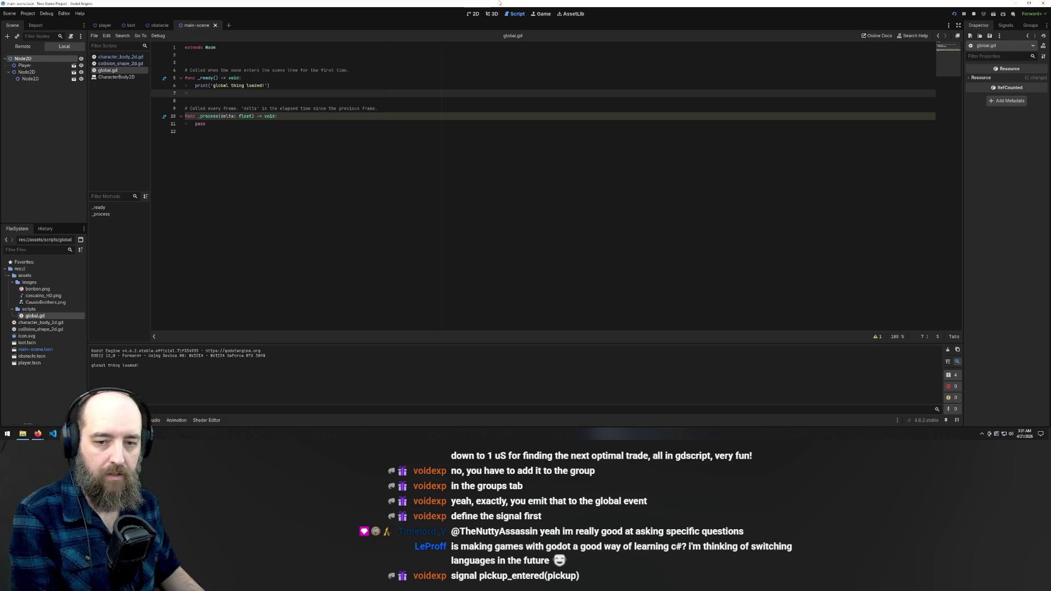
# - Type 'signal pickup' inside _ready, then delete that misplaced line
pyautogui.write('s')
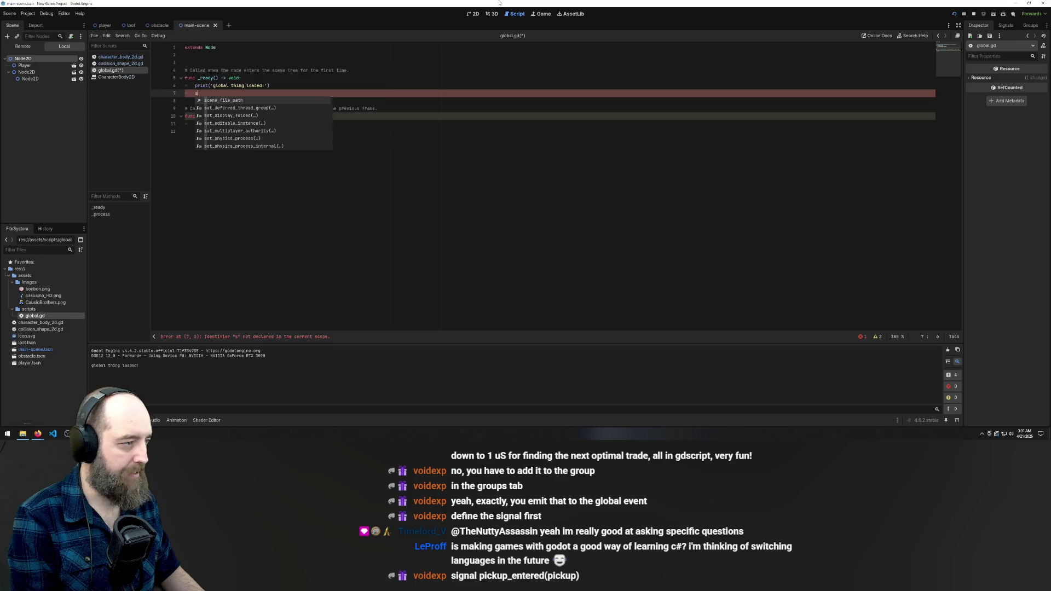
pyautogui.write('i')
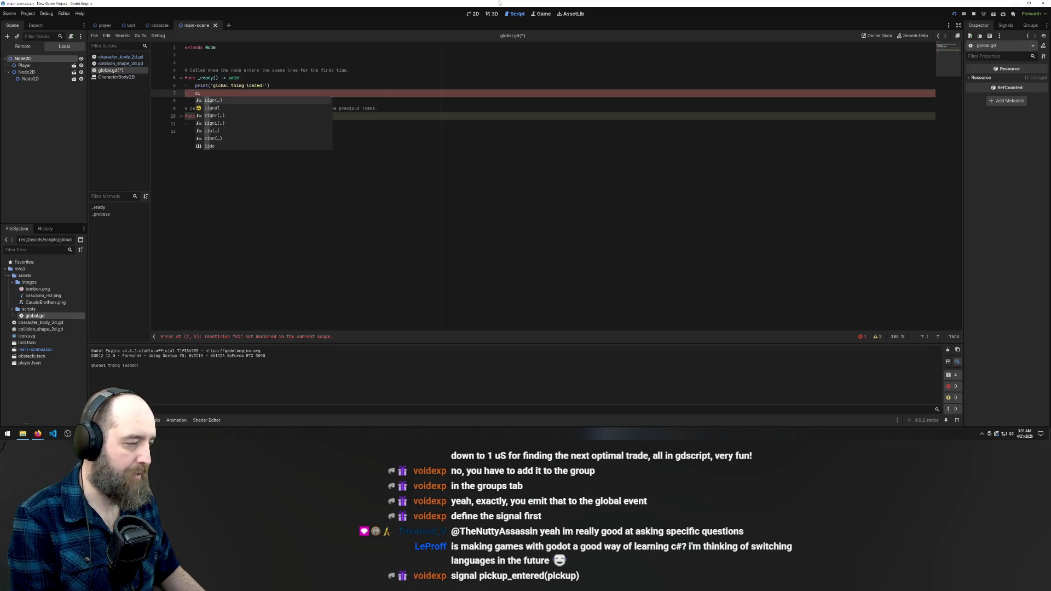
pyautogui.write('gnal ')
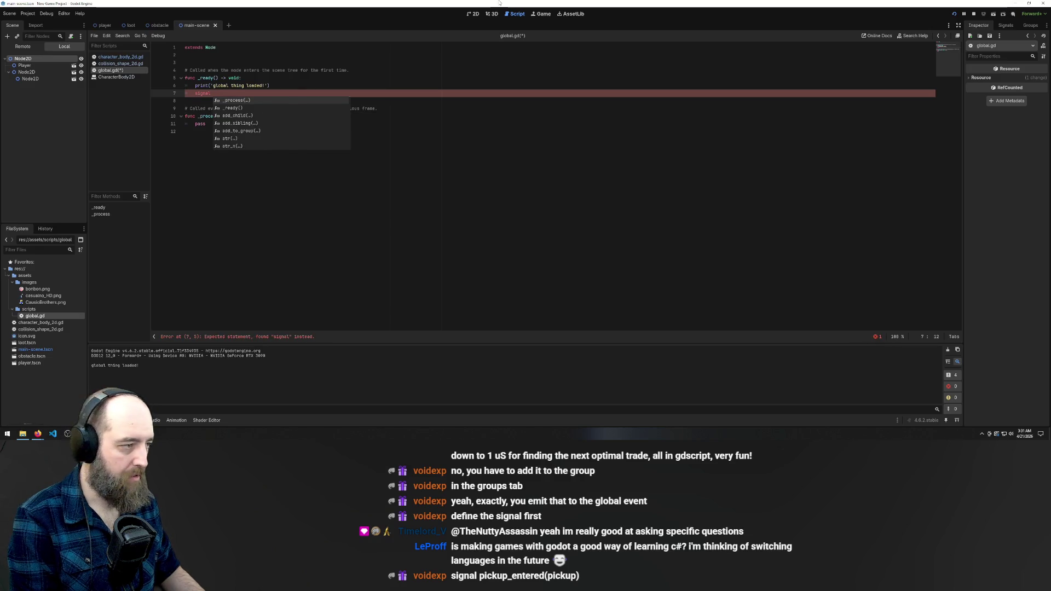
pyautogui.write('pickup')
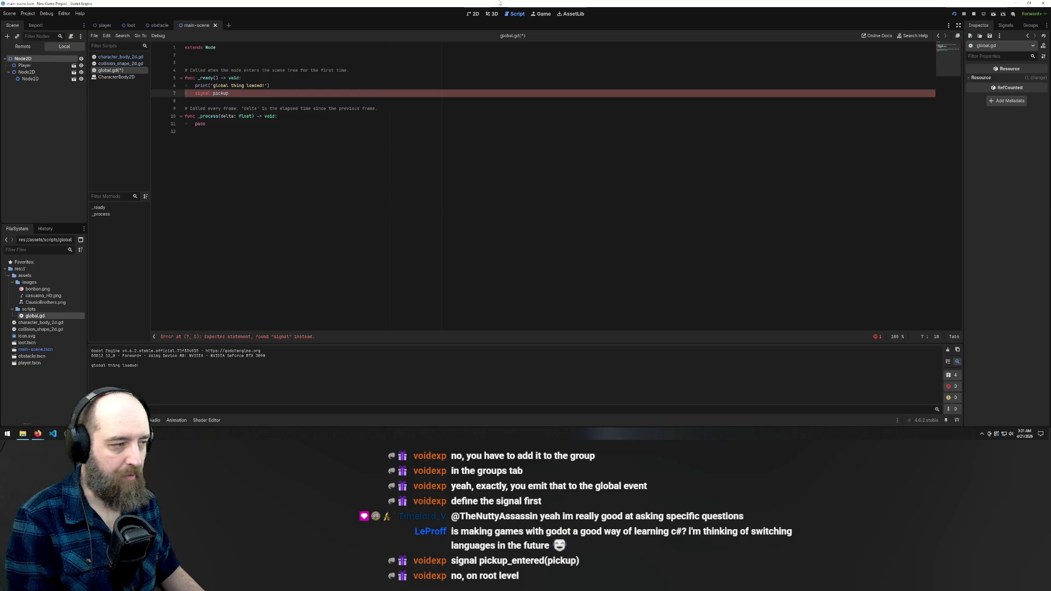
pyautogui.moveTo(229, 93); pyautogui.dragTo(195, 93)
pyautogui.press('BackSpace')
pyautogui.press('BackSpace')
pyautogui.press('BackSpace')
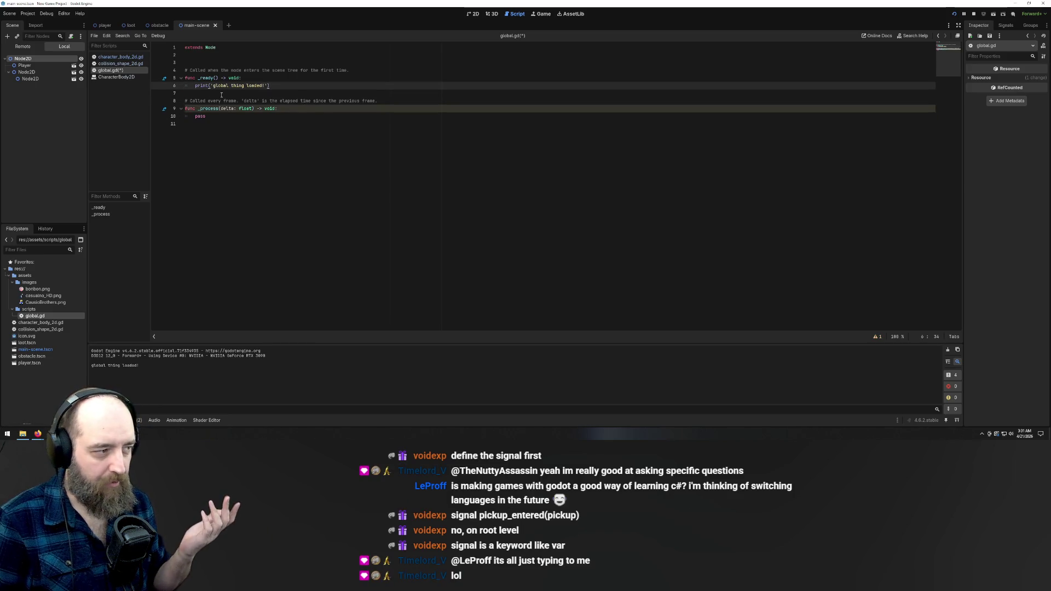
# - Add 'signal pickup' on a new top-level line after line 11
pyautogui.moveTo(192, 70); pyautogui.dragTo(350, 70)
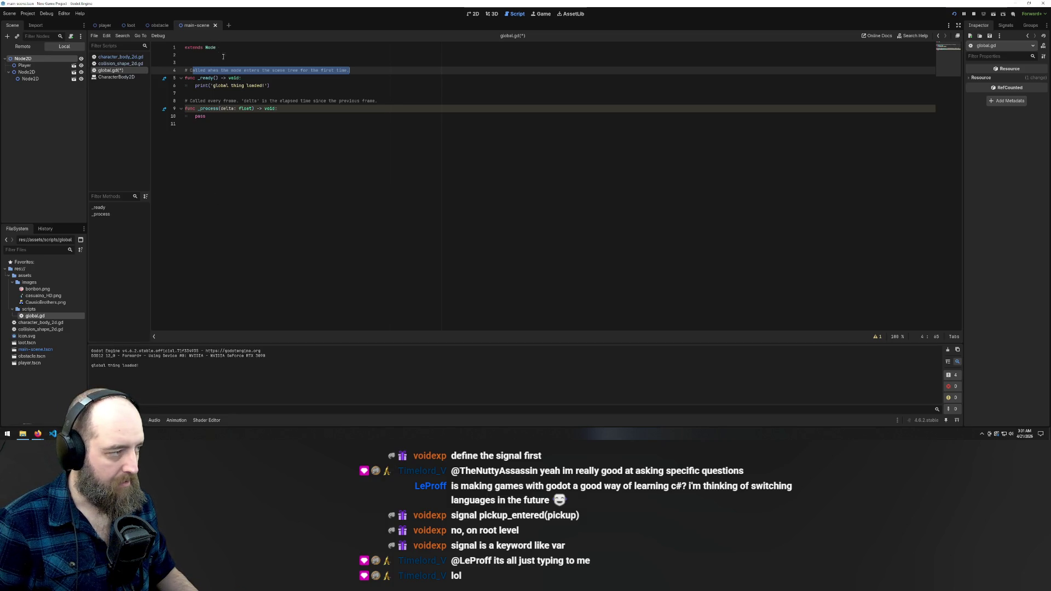
pyautogui.click(216, 63)
pyautogui.click(202, 84)
pyautogui.click(234, 144)
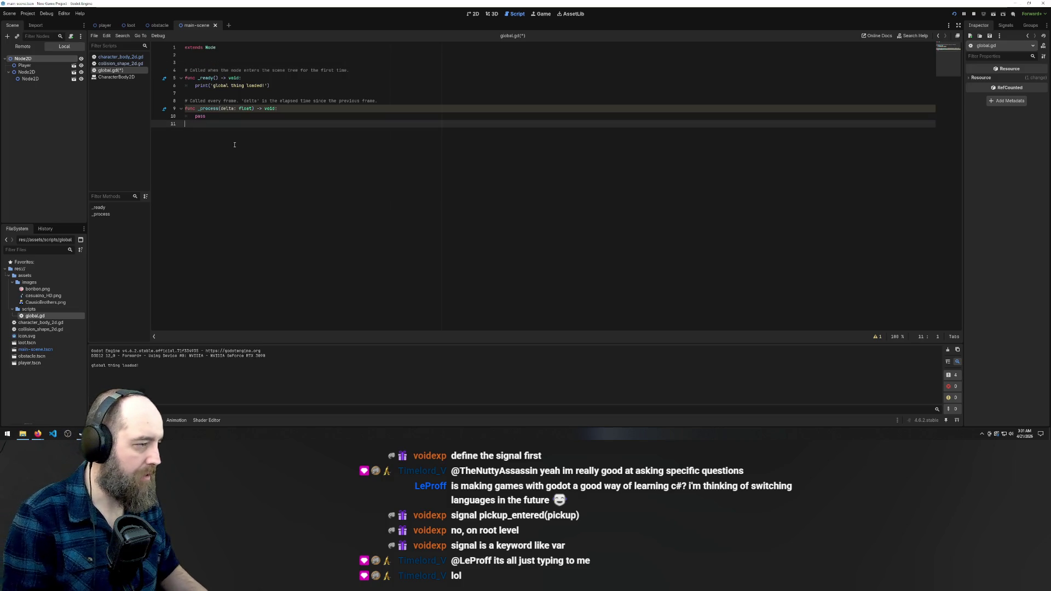
pyautogui.press('Return')
pyautogui.write('signal pickup_')
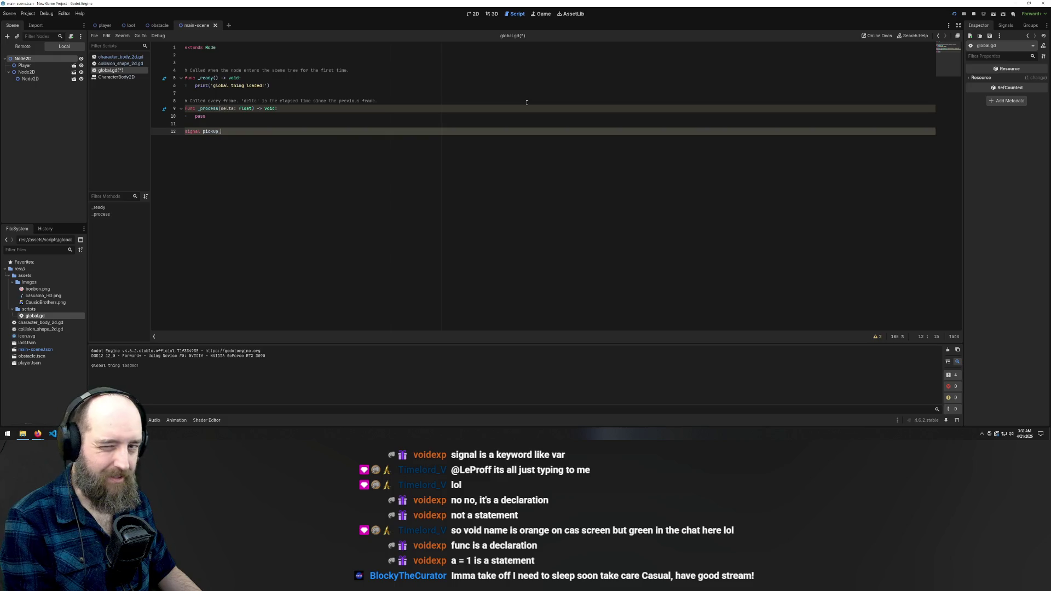
# - Rename the new signal declaration to pickup_entered()
pyautogui.write('entered(')
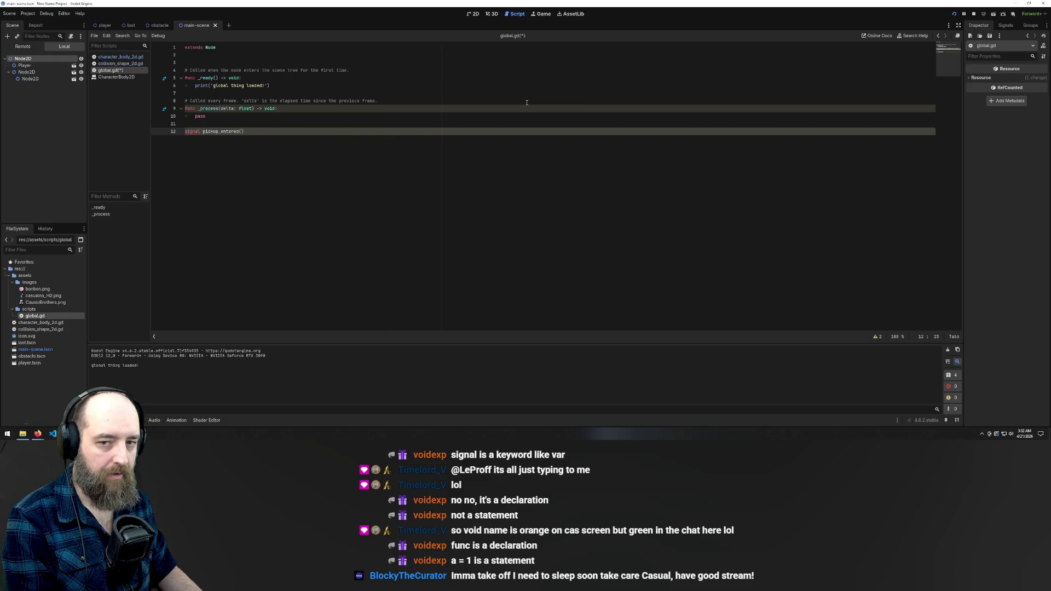
pyautogui.write('up')
pyautogui.write('up')
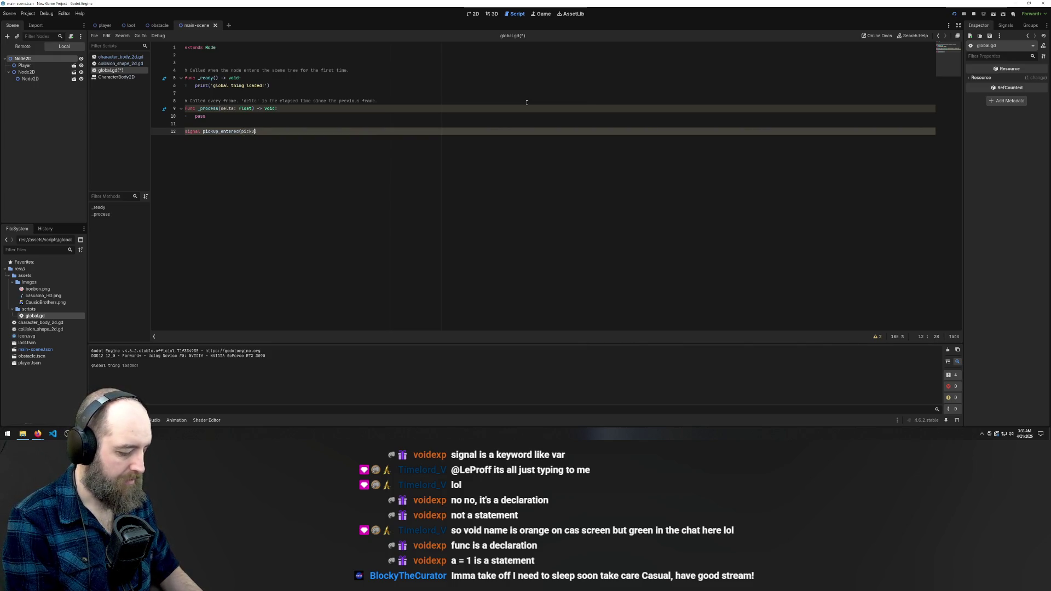
# - Save global.gd, add an indented print('pickupable') under the signal, and append -> void to it
pyautogui.hotkey('ctrl', 's')
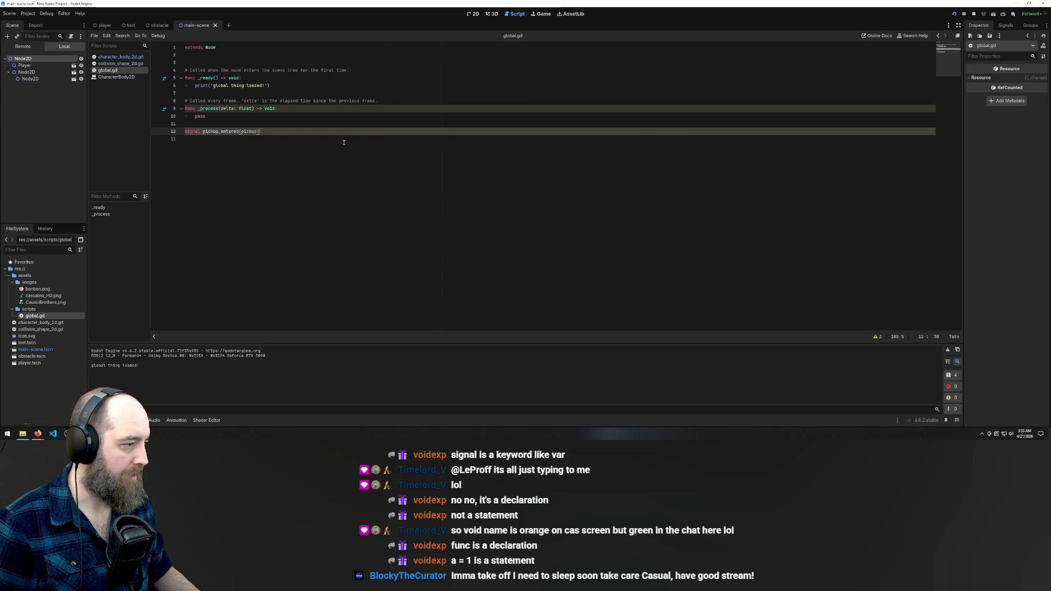
pyautogui.press('Return')
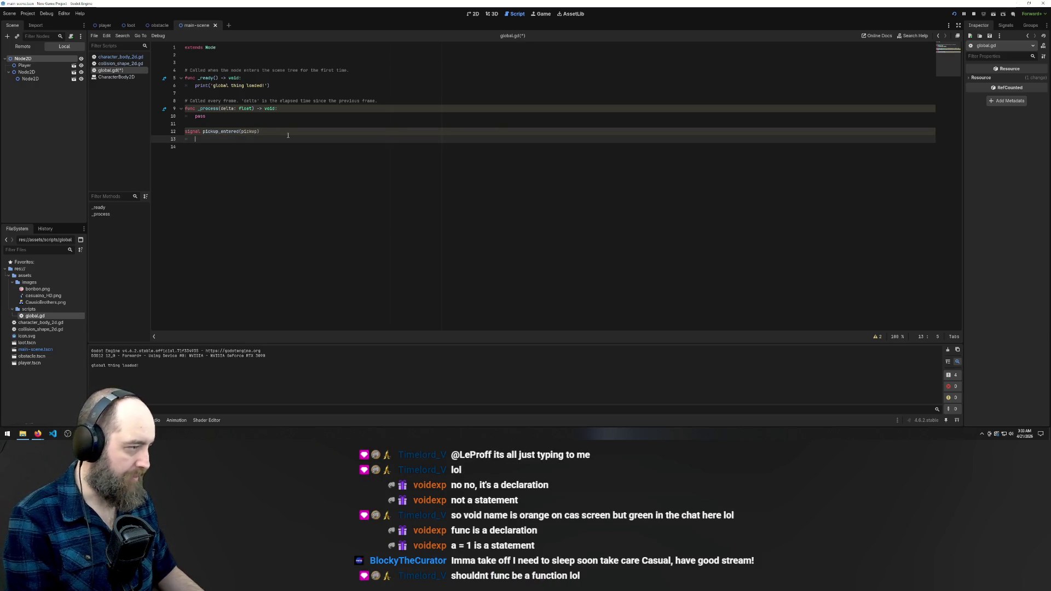
pyautogui.write('print')
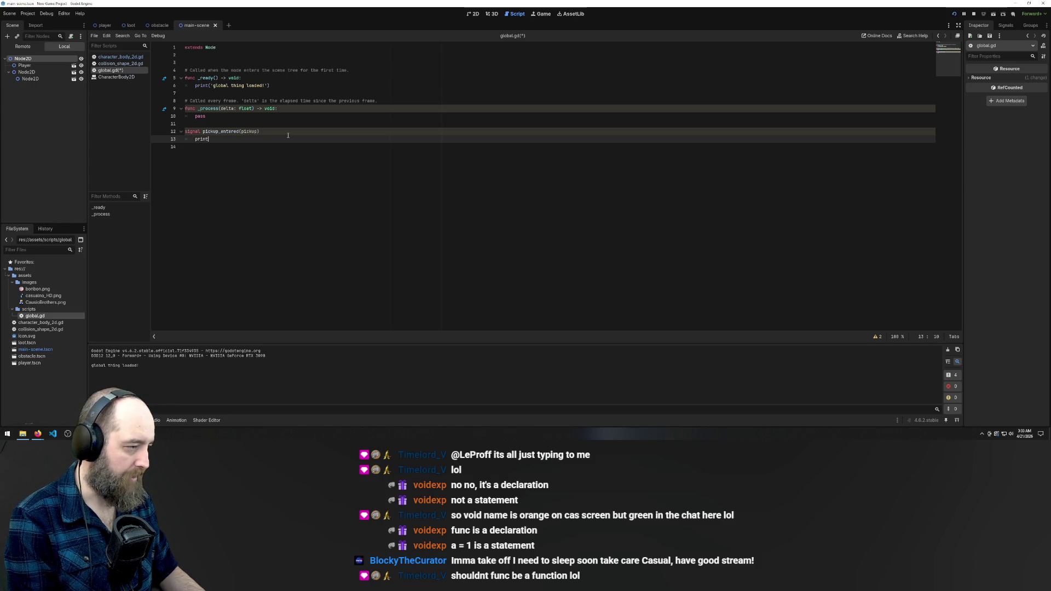
pyautogui.write('9')
pyautogui.write('(')
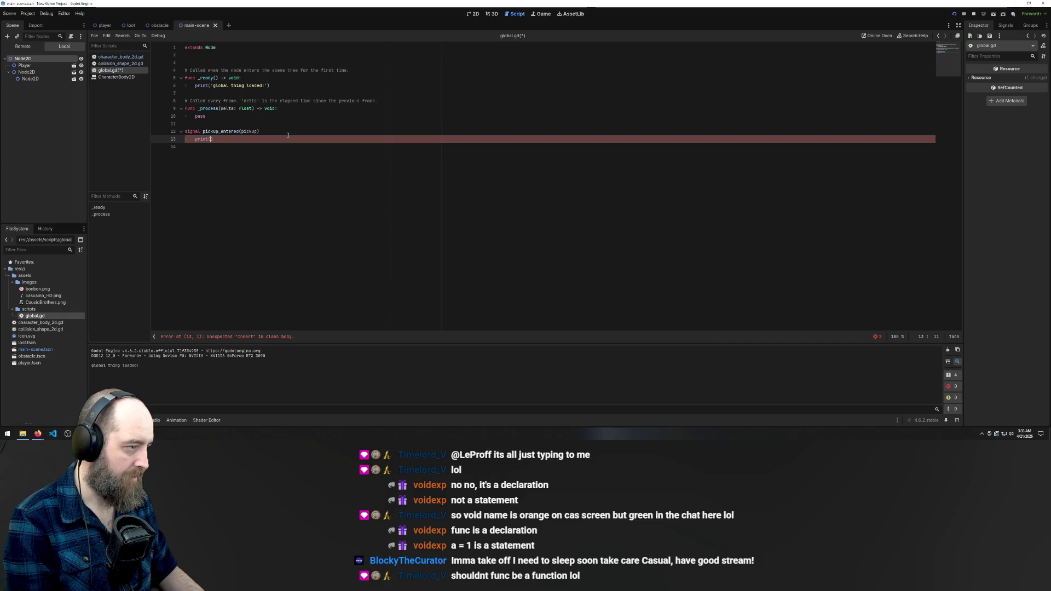
pyautogui.write("'")
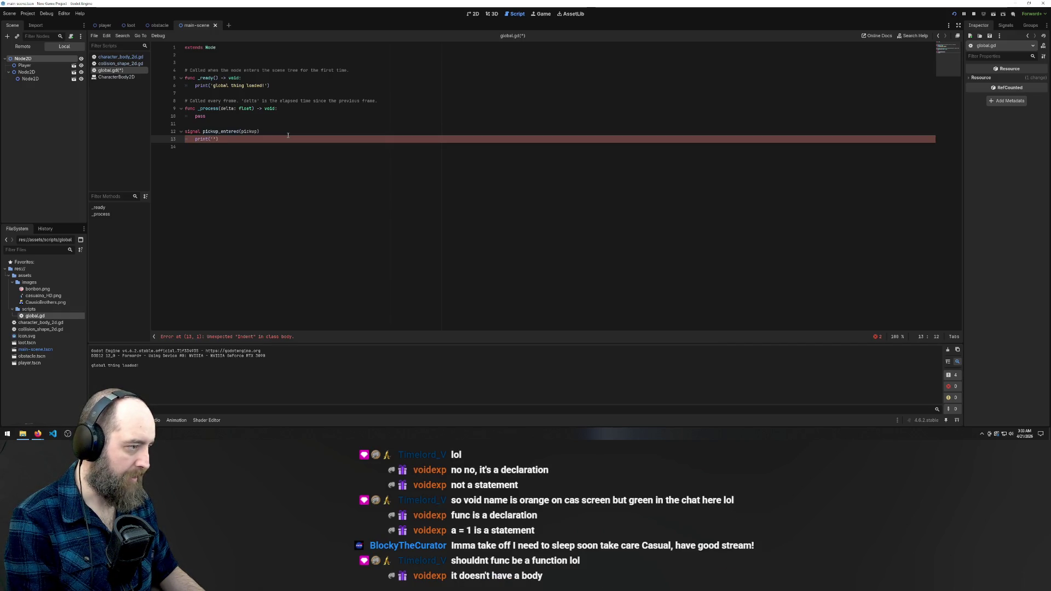
pyautogui.write('ickupable')
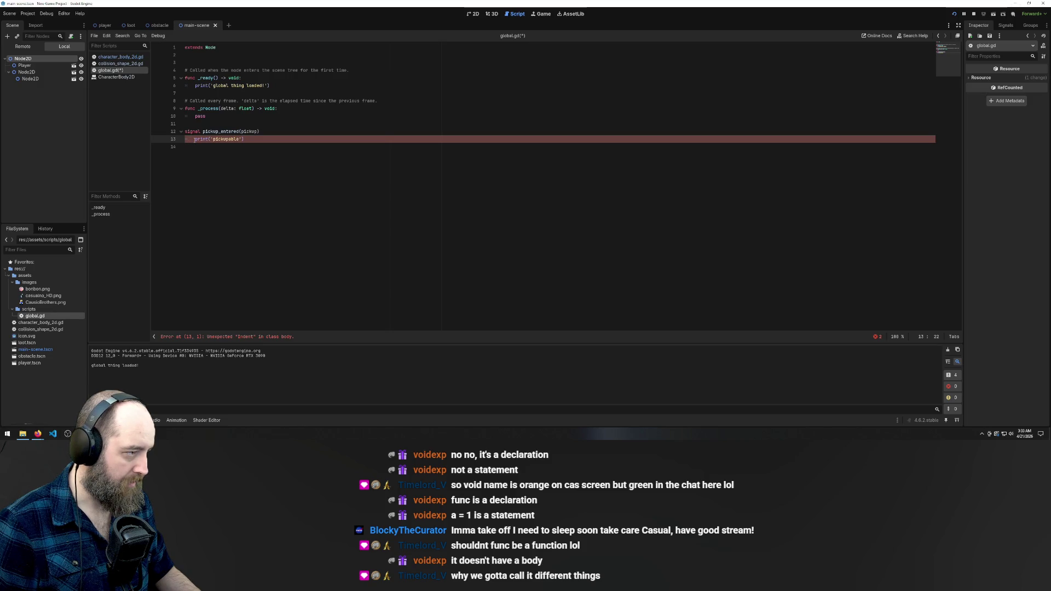
pyautogui.click(271, 132)
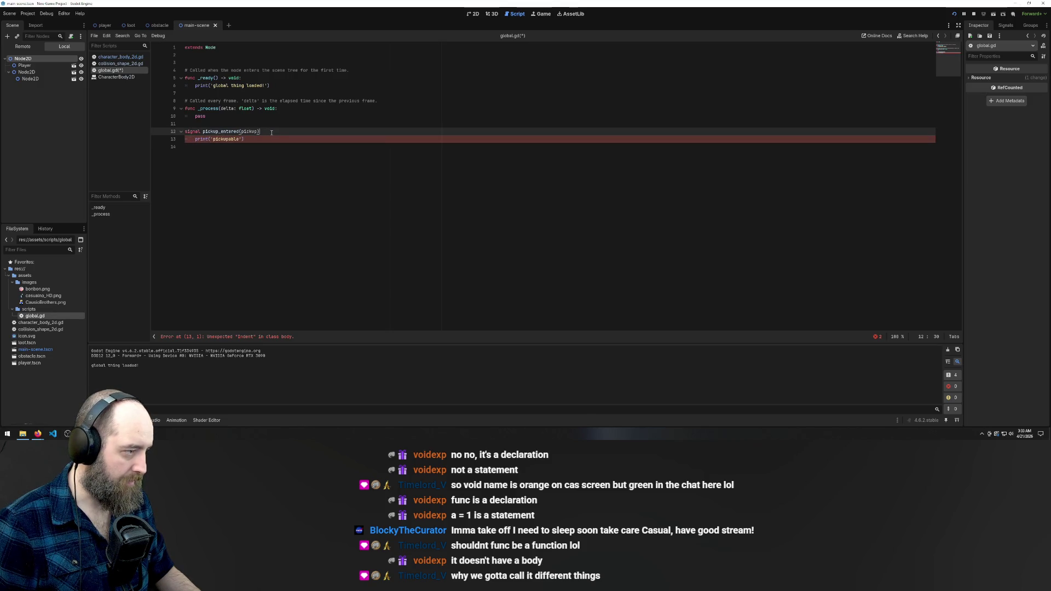
pyautogui.write('-> v')
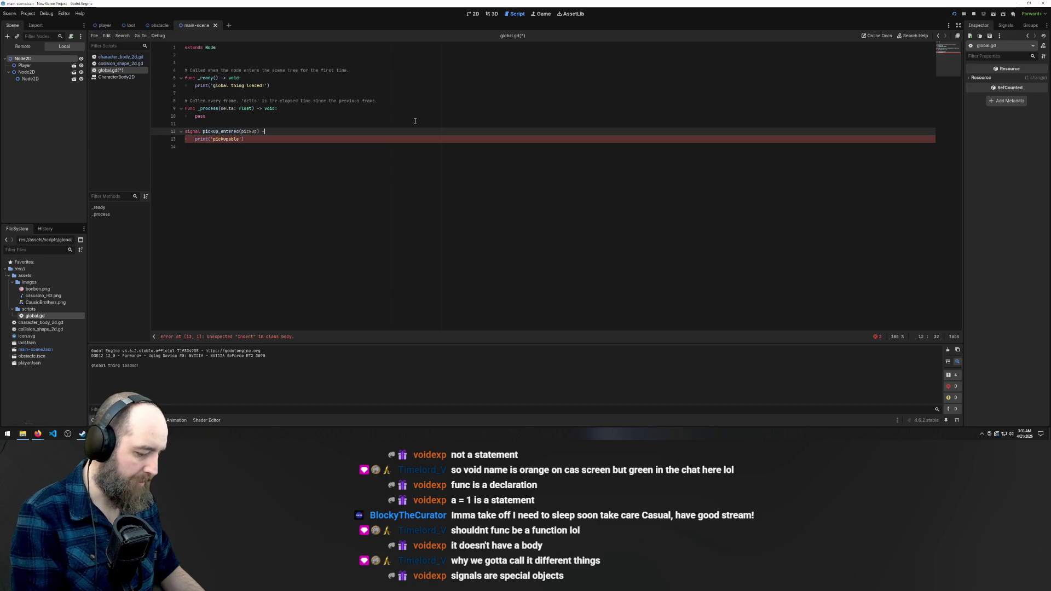
pyautogui.write('oid:')
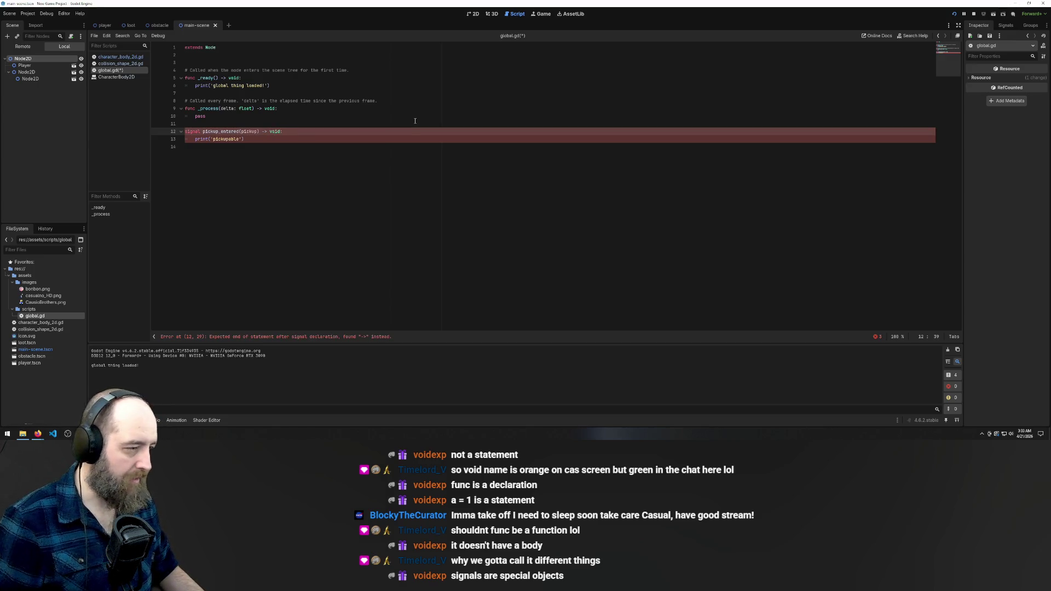
pyautogui.click(292, 142)
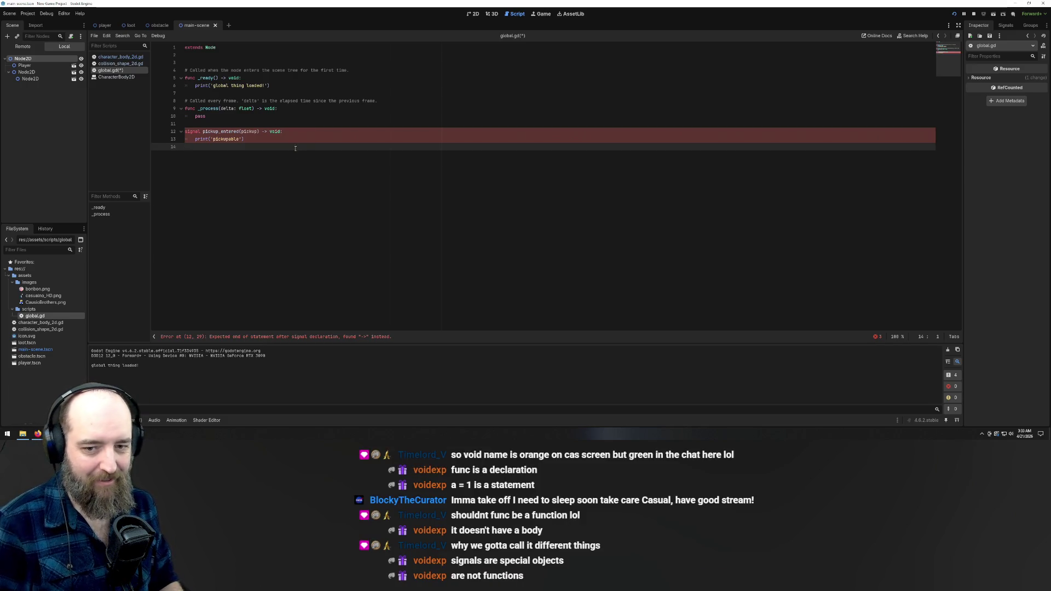
# - Select and delete the print('pickupable') statement on line 13, leaving only the signal line
pyautogui.click(286, 136)
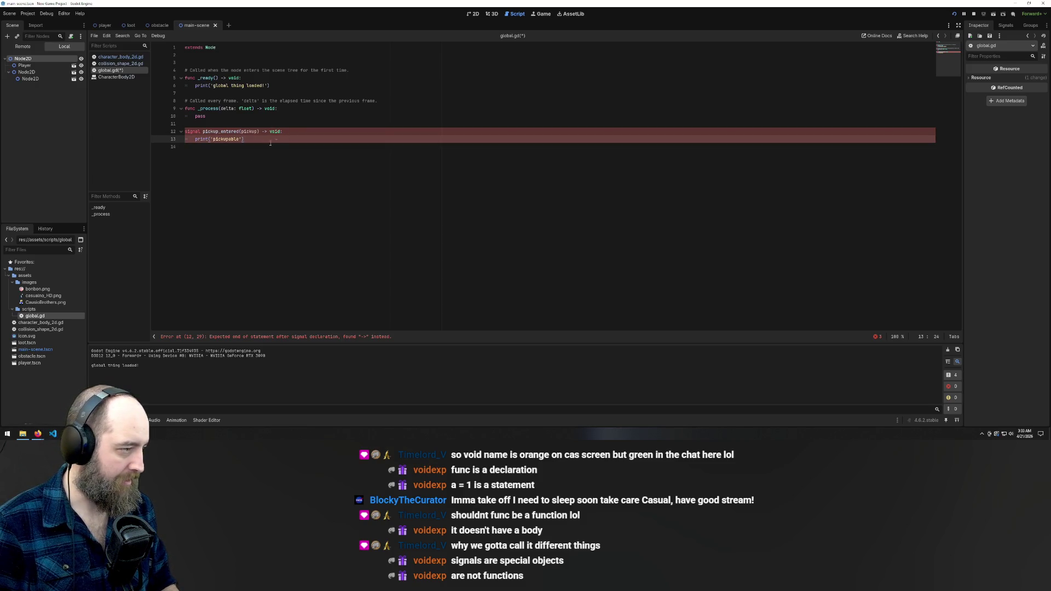
pyautogui.moveTo(256, 139); pyautogui.dragTo(193, 142)
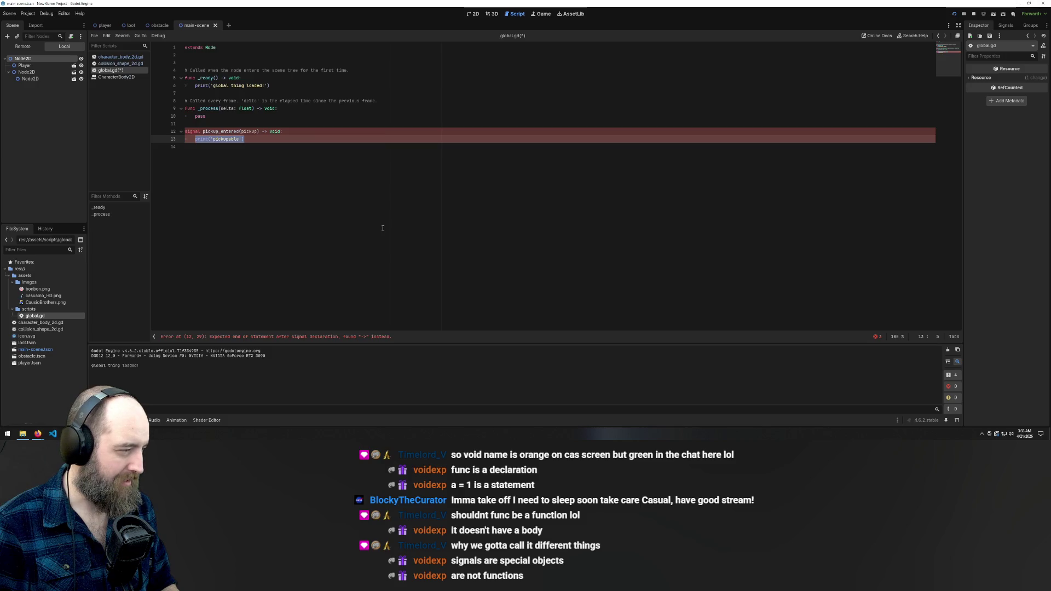
pyautogui.press('BackSpace')
pyautogui.press('BackSpace')
pyautogui.press('BackSpace')
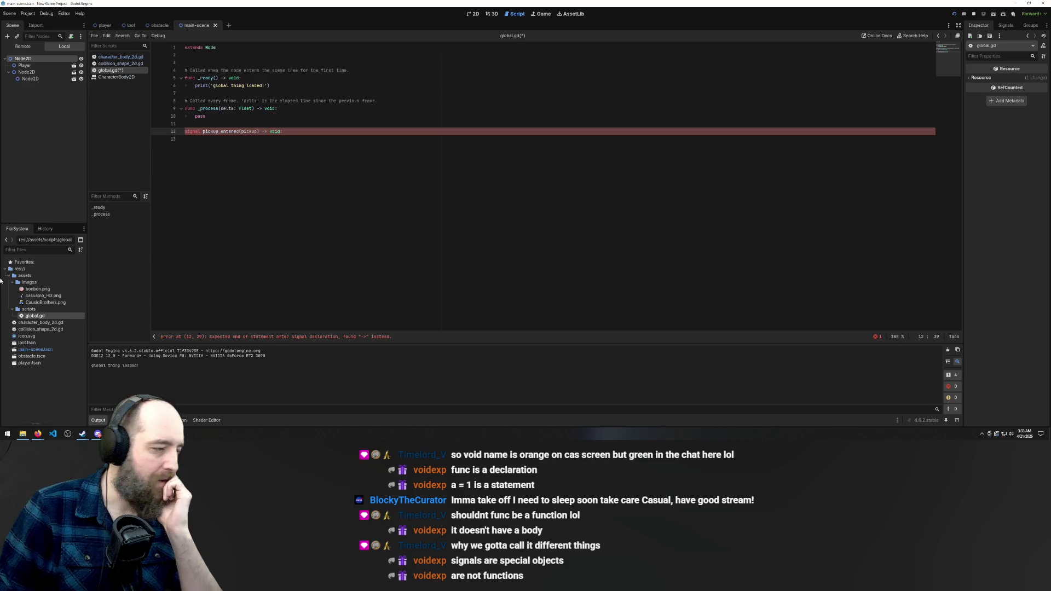
pyautogui.moveTo(38, 433)
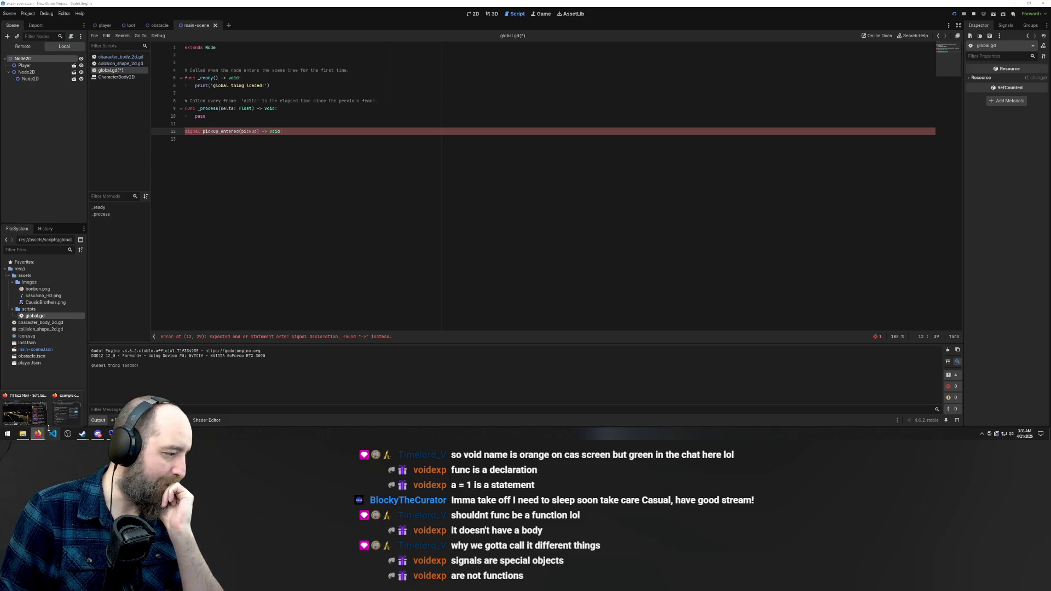
pyautogui.click(189, 138)
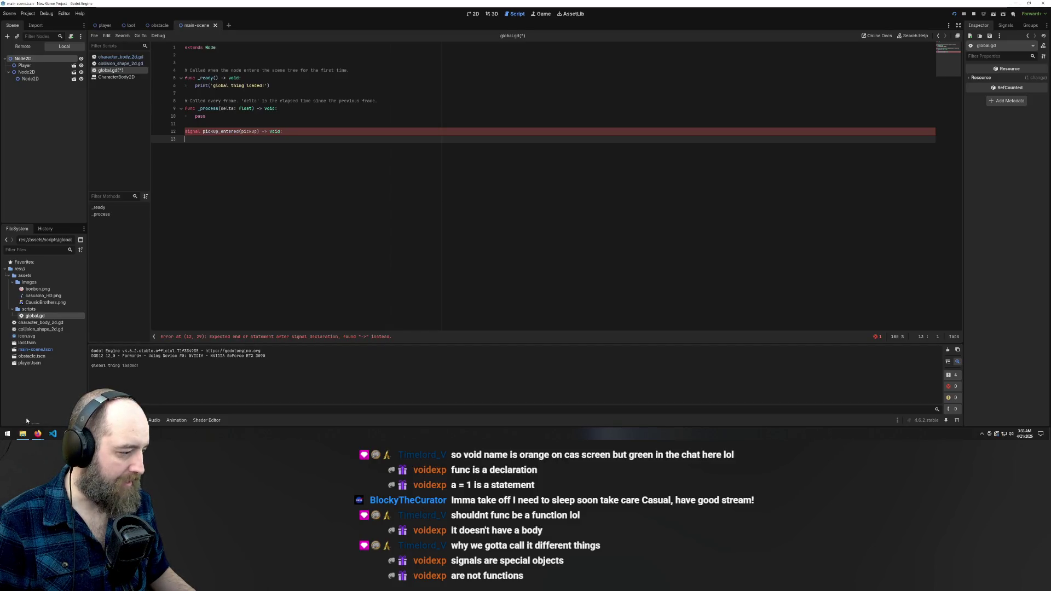
# - Bring the collision search results forward and start typing a 'signal' search
pyautogui.click(38, 434)
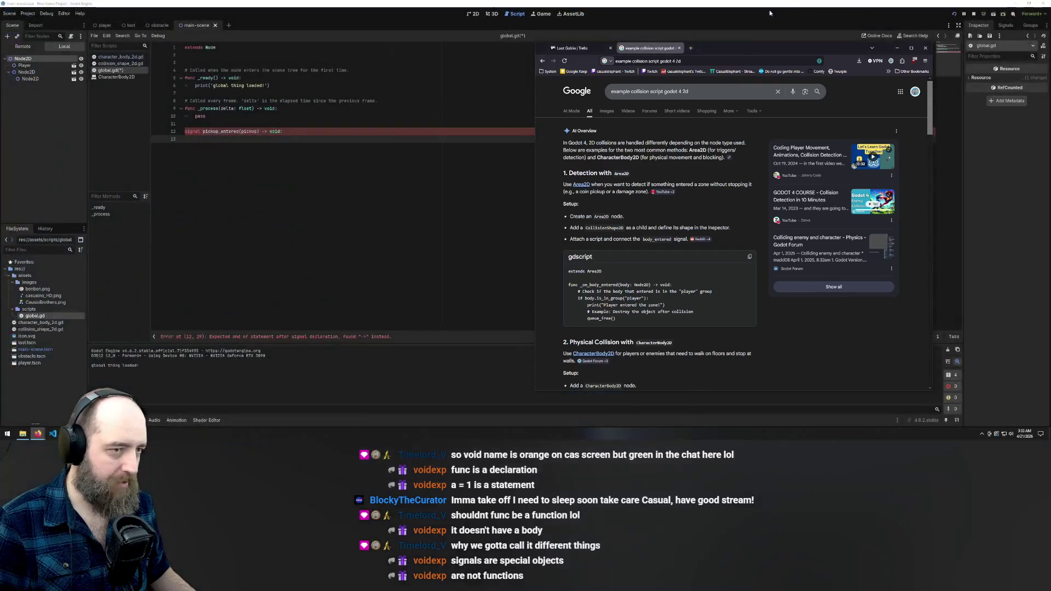
pyautogui.click(718, 61)
pyautogui.write('signal')
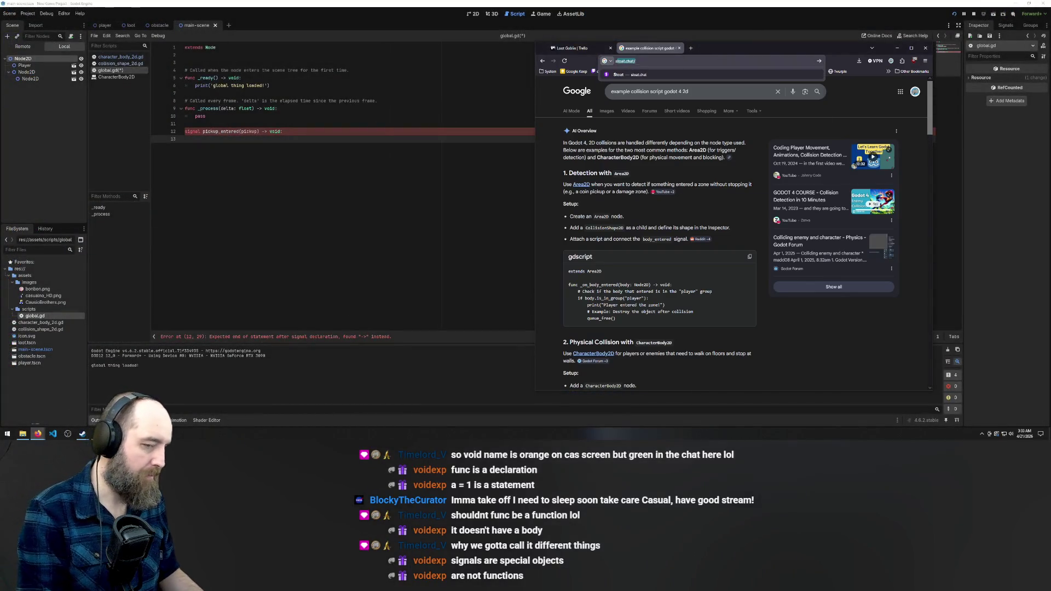
pyautogui.write('na in')
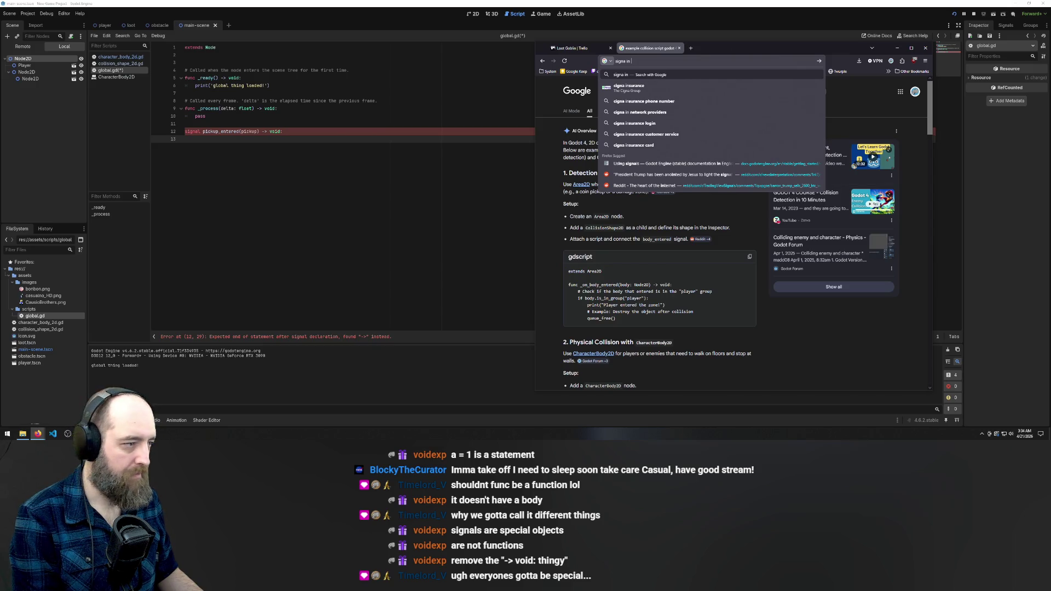
# - Delete the -> void annotation from the pickup_entered(pickup) signal and save global.gd
pyautogui.hotkey('alt', 'Tab')
pyautogui.hotkey('shift', 'Left')
pyautogui.hotkey('shift', 'Left')
pyautogui.hotkey('shift', 'Left')
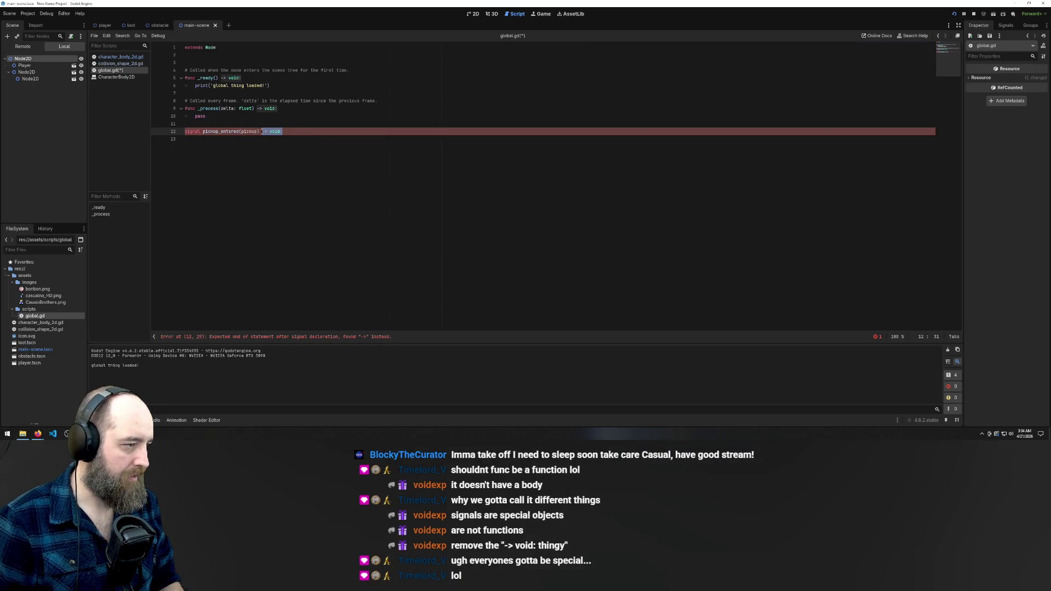
pyautogui.press('BackSpace')
pyautogui.click(261, 149)
pyautogui.hotkey('ctrl', 's')
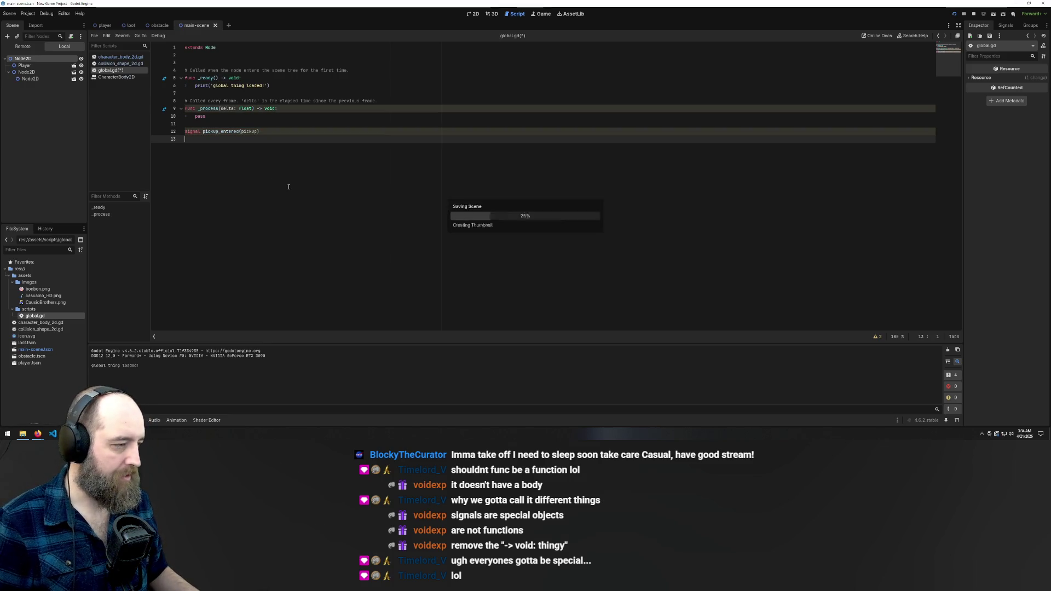
# - Remove the extra blank line below the signal, leaving the caret on the pass line
pyautogui.click(342, 123)
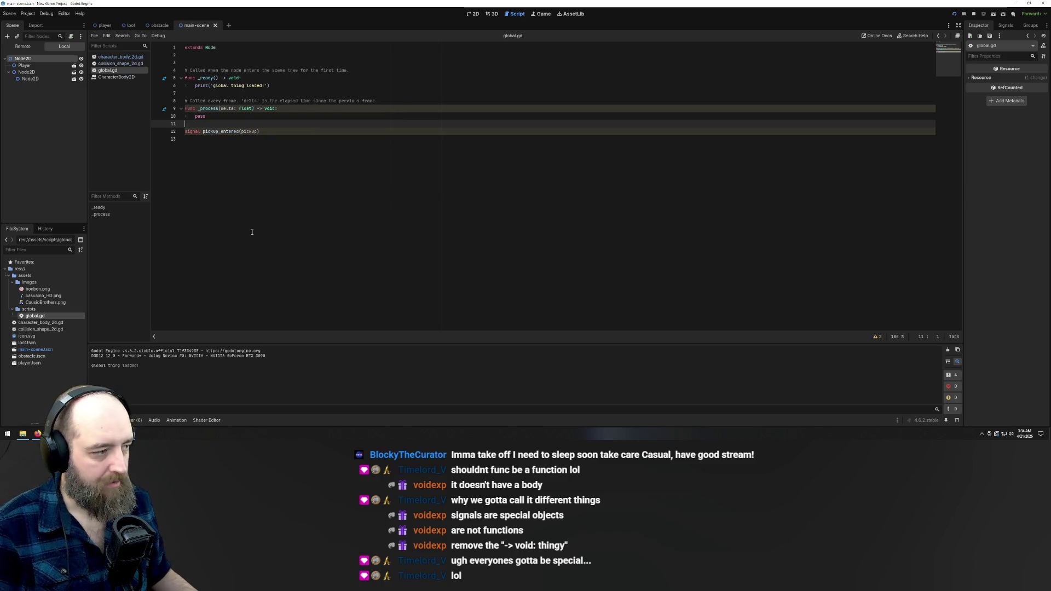
pyautogui.click(230, 140)
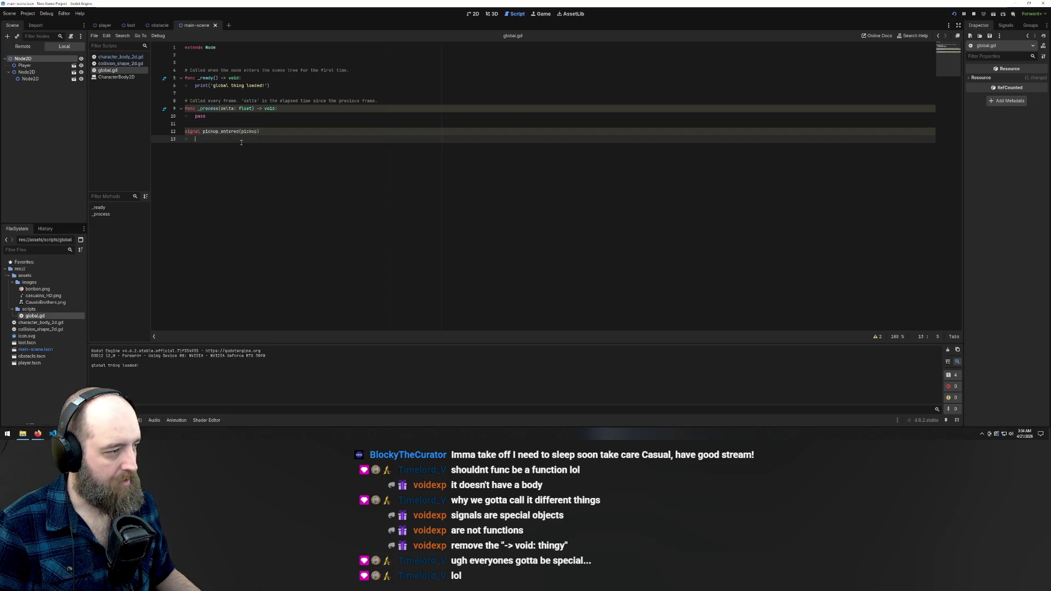
pyautogui.press('Tab')
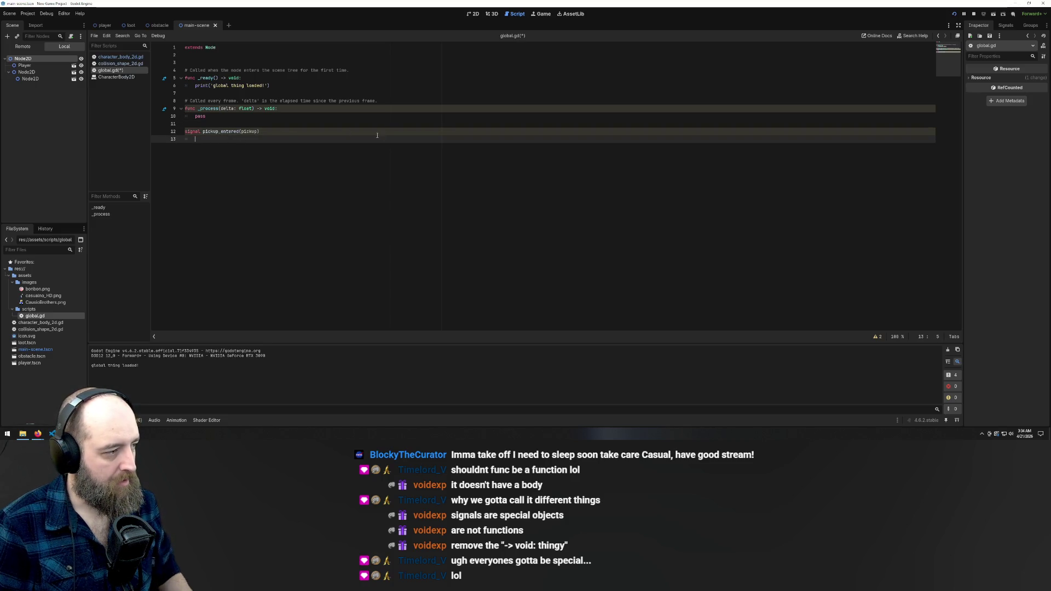
pyautogui.press('BackSpace')
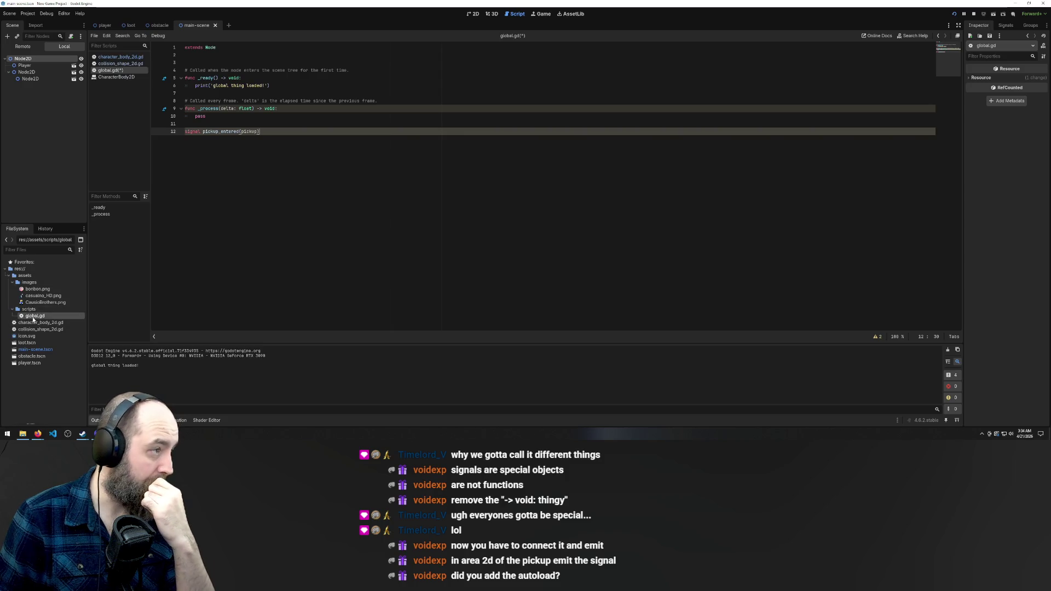
pyautogui.click(296, 113)
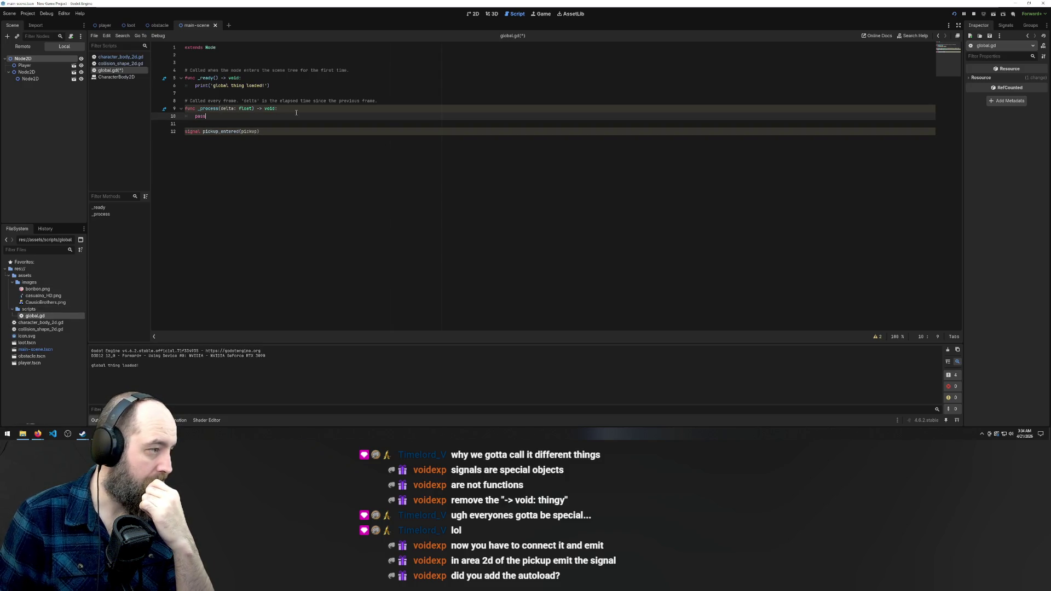
# - Run the game with F5 to confirm global.gd with the pickup_entered(pickup) signal loads
pyautogui.click(363, 181)
pyautogui.press('F5')
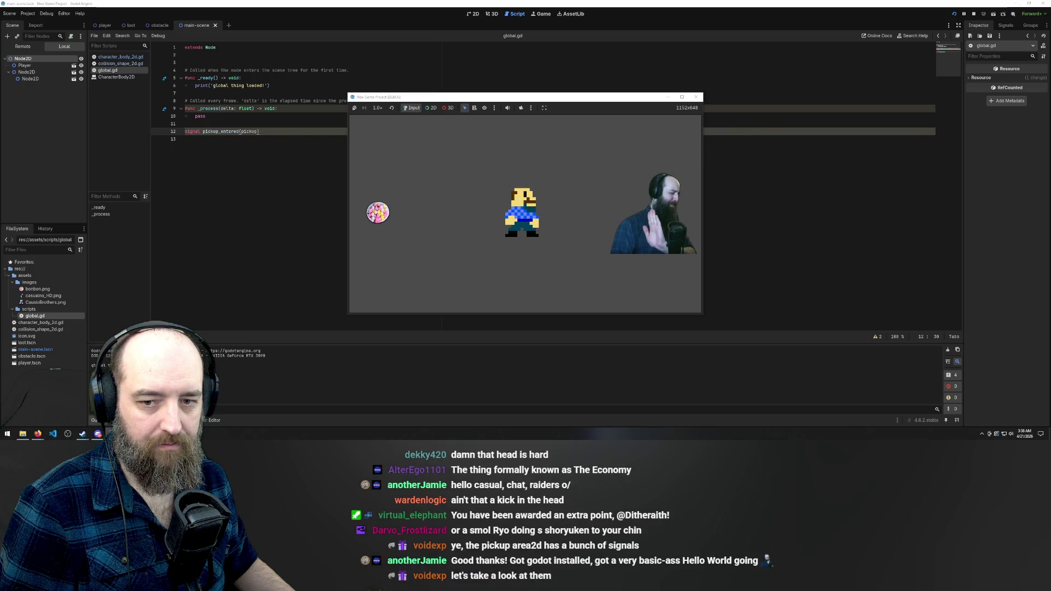
pyautogui.click(235, 137)
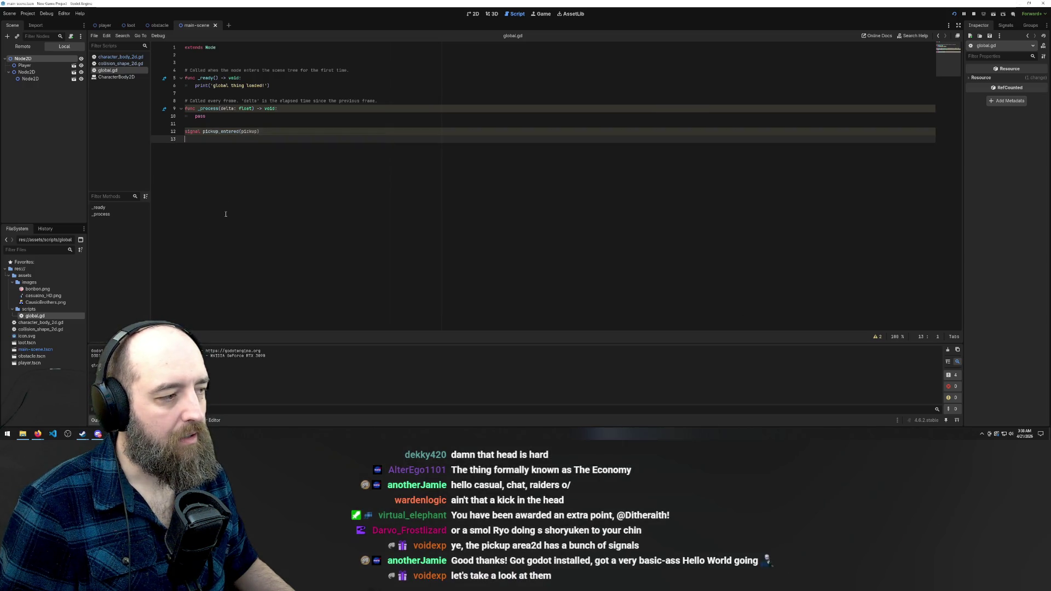
pyautogui.click(278, 132)
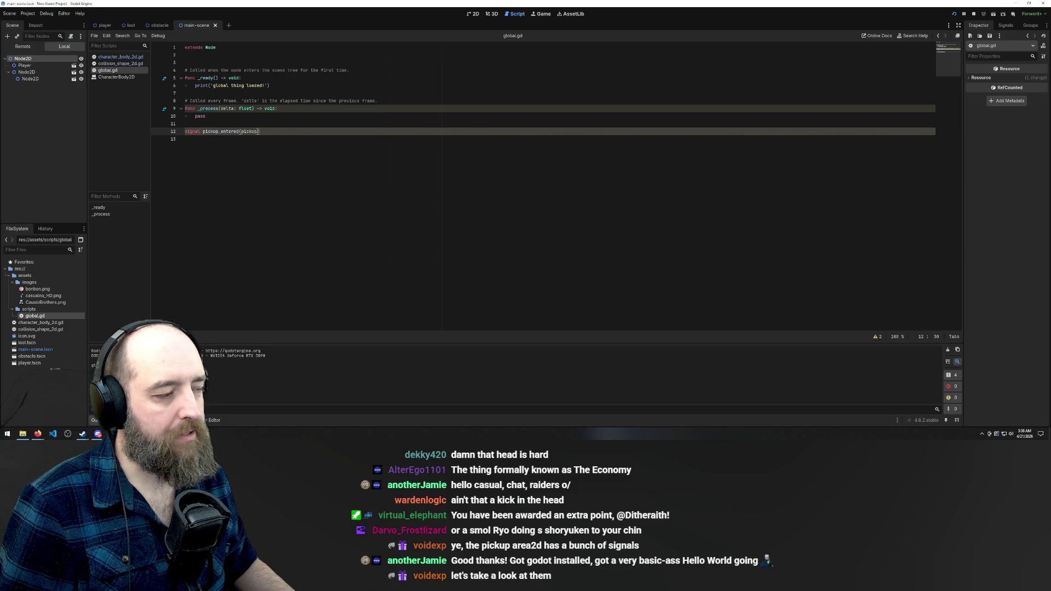
pyautogui.moveTo(259, 131); pyautogui.dragTo(185, 131)
pyautogui.click(237, 164)
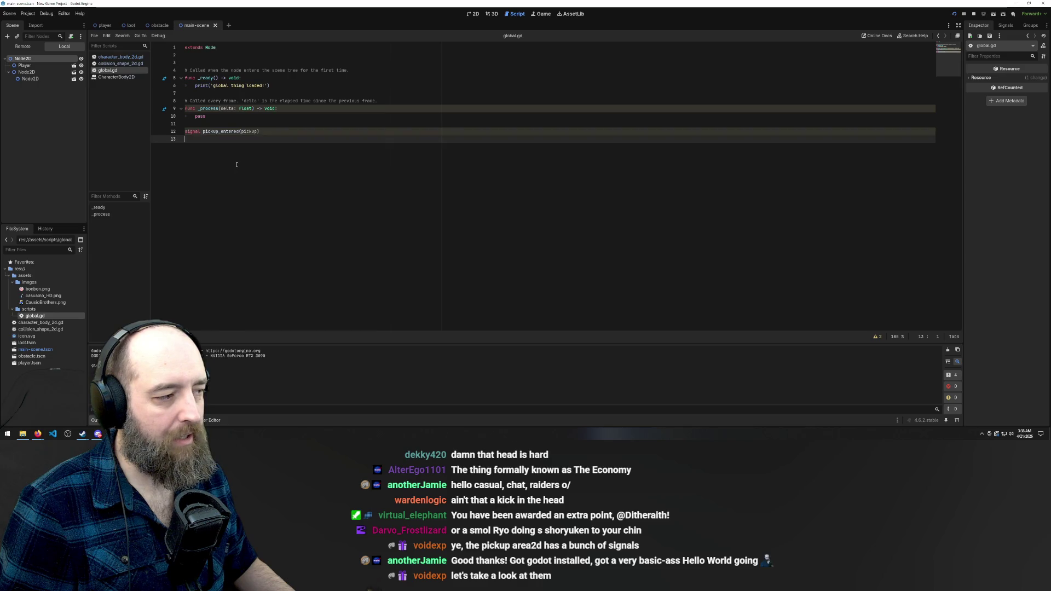
pyautogui.click(276, 130)
pyautogui.moveTo(259, 131); pyautogui.dragTo(186, 132)
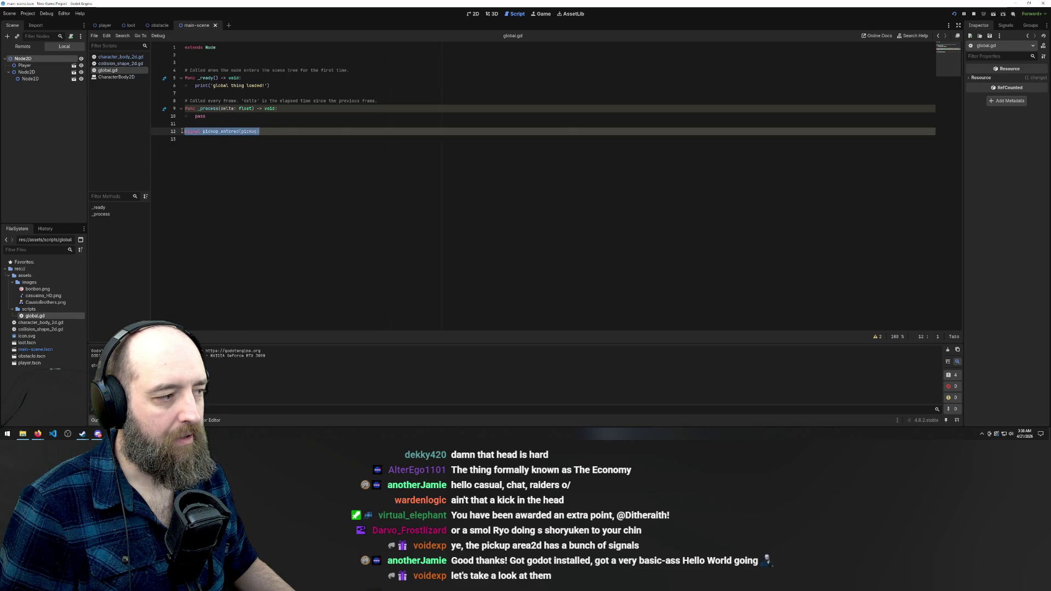
pyautogui.moveTo(259, 131); pyautogui.dragTo(151, 130)
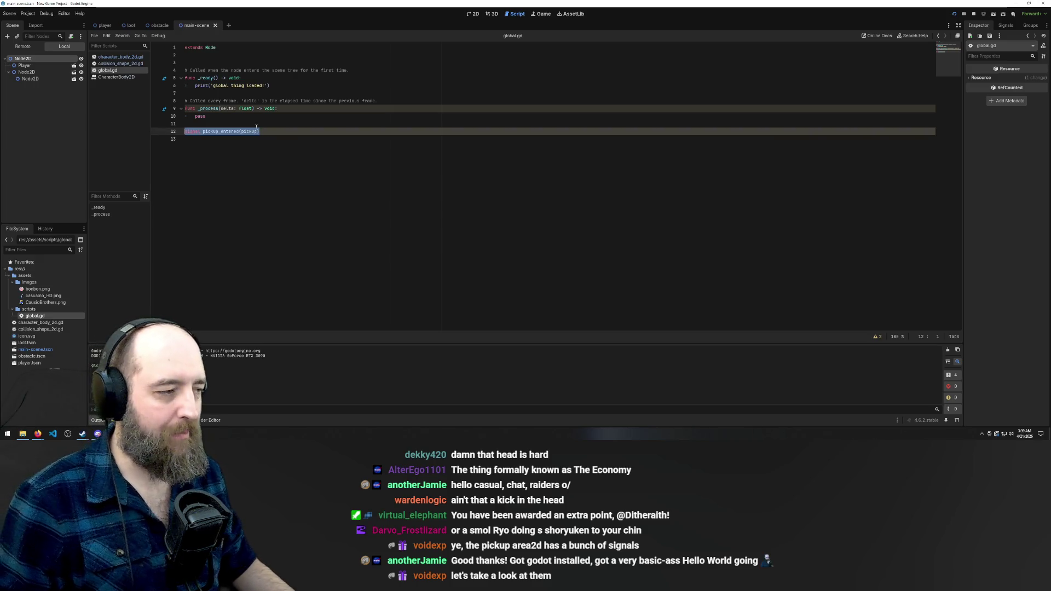
pyautogui.click(298, 132)
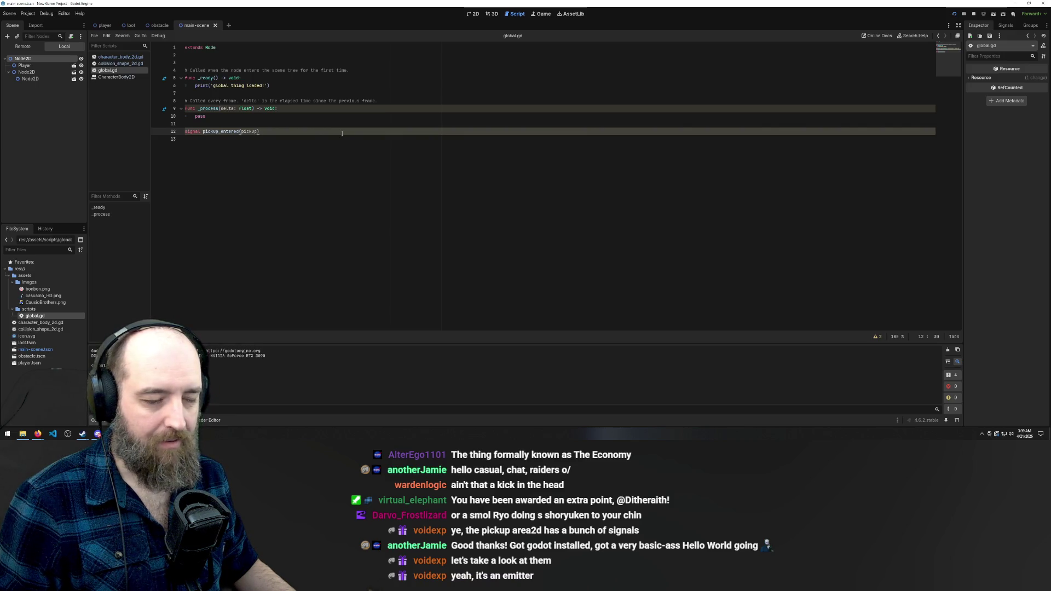
pyautogui.moveTo(284, 131); pyautogui.dragTo(185, 132)
pyautogui.click(264, 162)
pyautogui.click(265, 131)
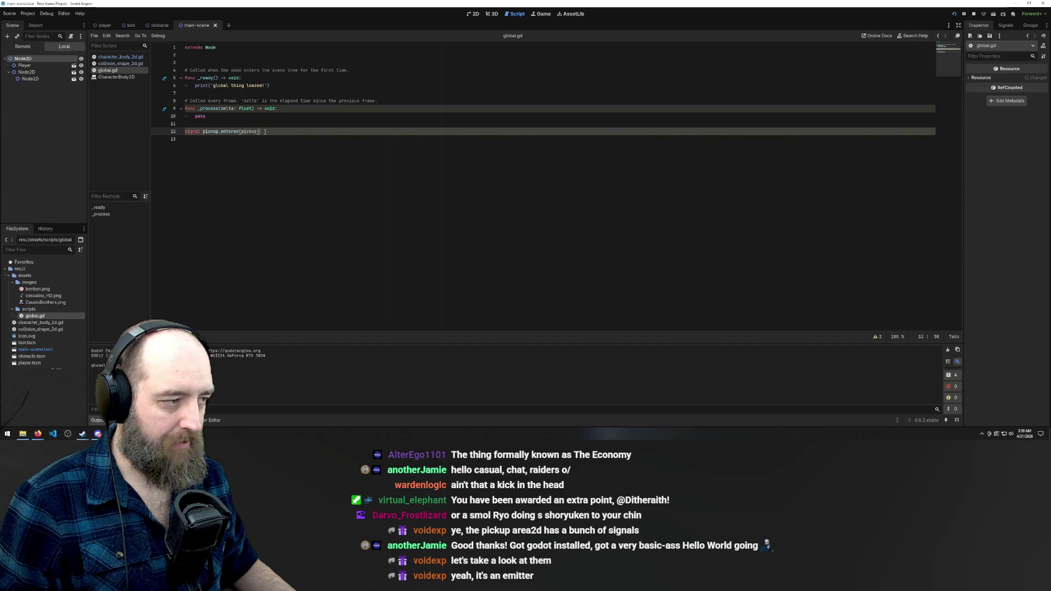
pyautogui.click(293, 190)
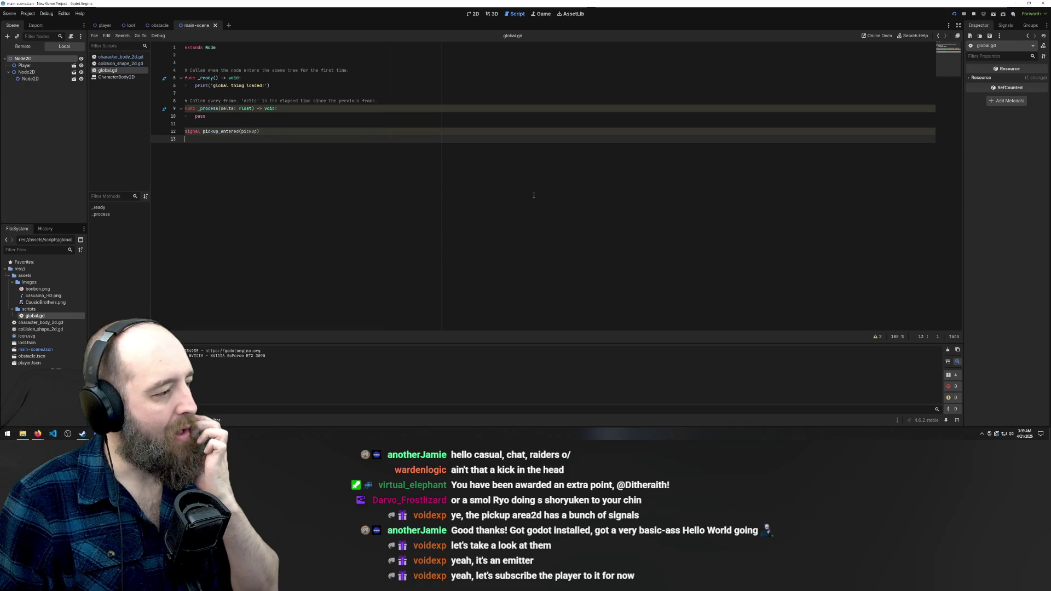
pyautogui.click(227, 123)
pyautogui.click(245, 153)
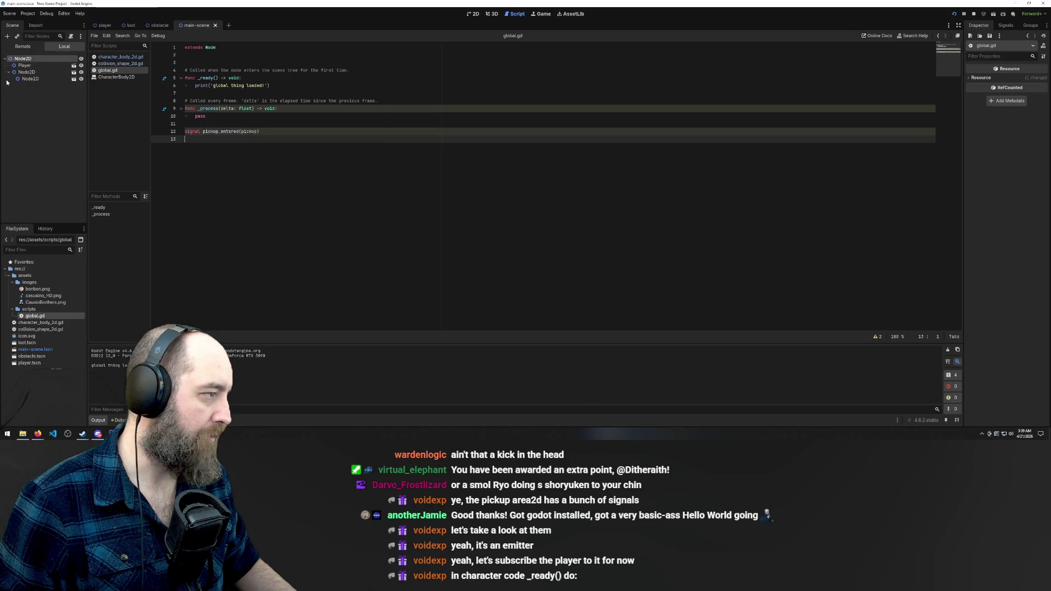
# - Attach a new res://loot.gd script to the Loot Area2D node and save the loot scene
pyautogui.click(131, 26)
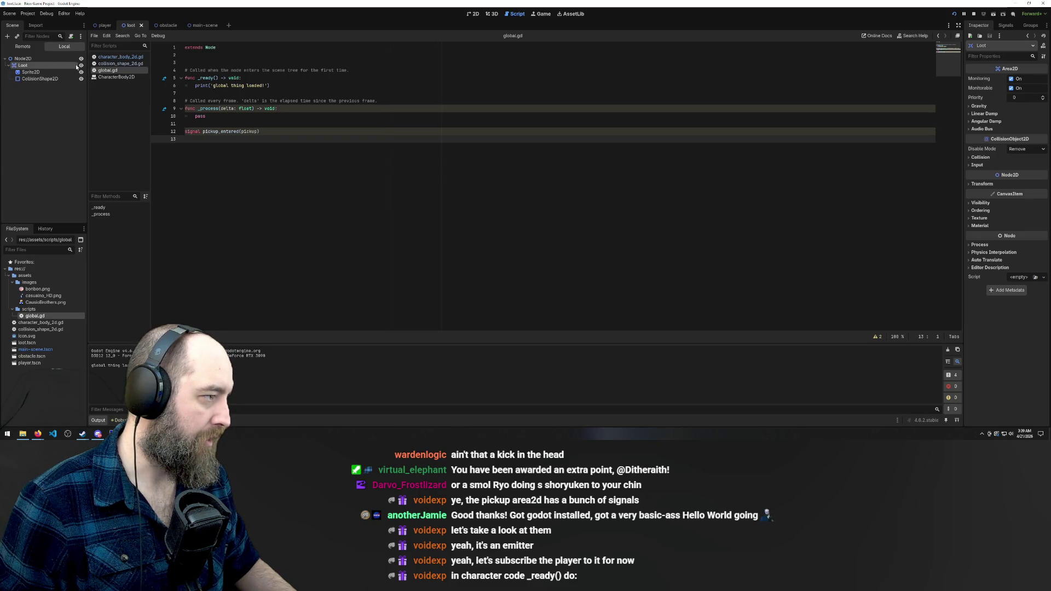
pyautogui.click(70, 36)
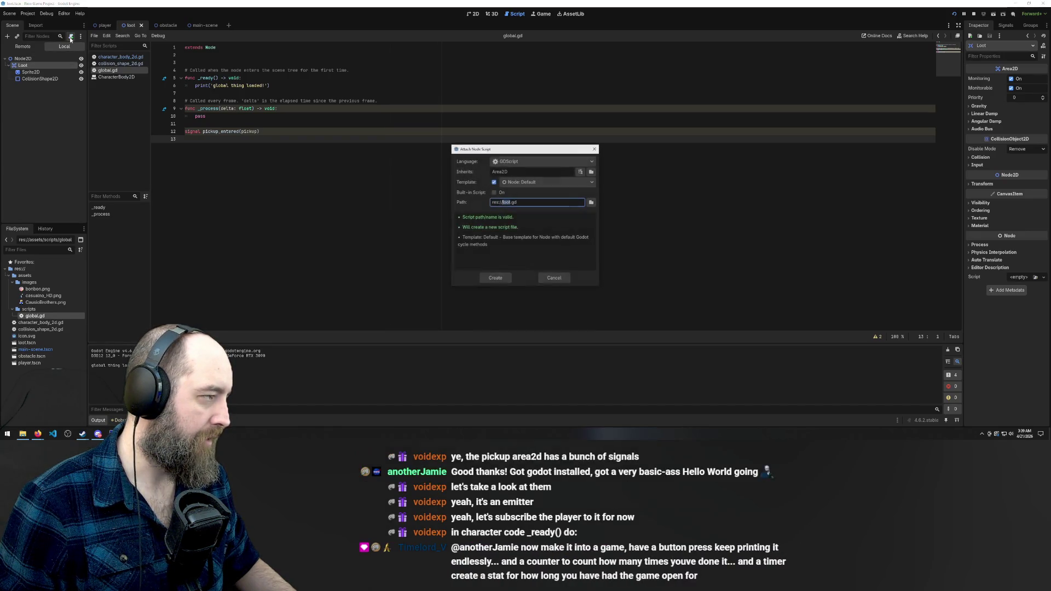
pyautogui.click(495, 278)
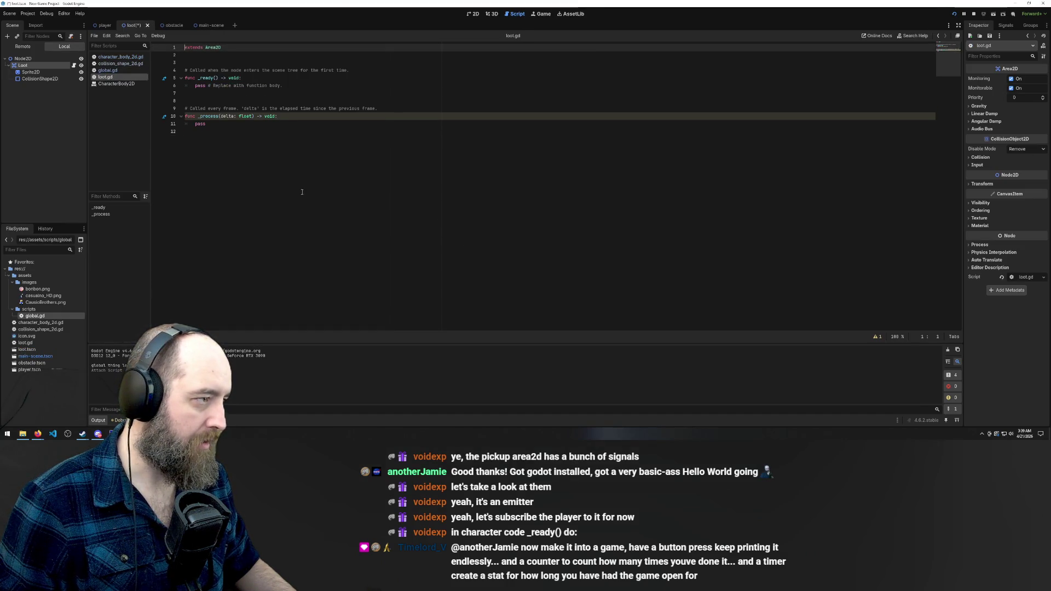
pyautogui.hotkey('ctrl', 's')
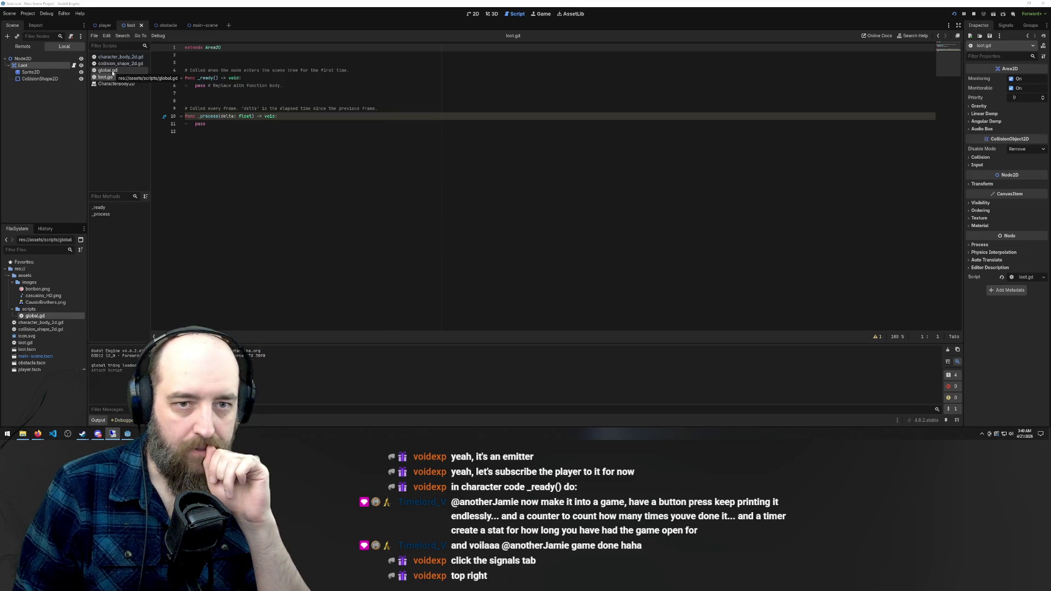
# - Start connecting the Loot node's area_entered signal, then cancel the dialog without connecting it
pyautogui.click(1005, 25)
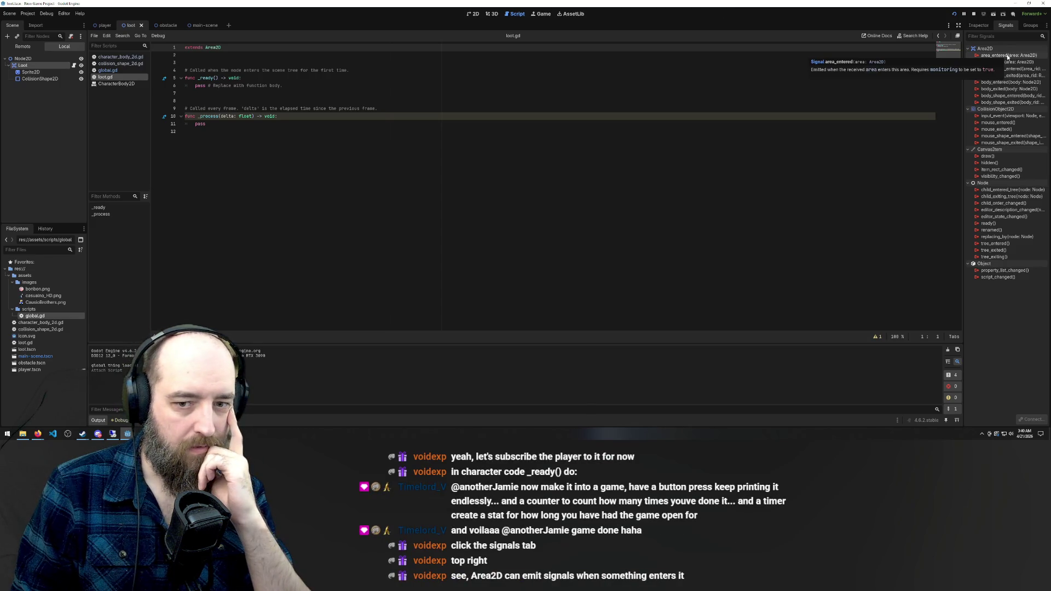
pyautogui.click(1007, 56)
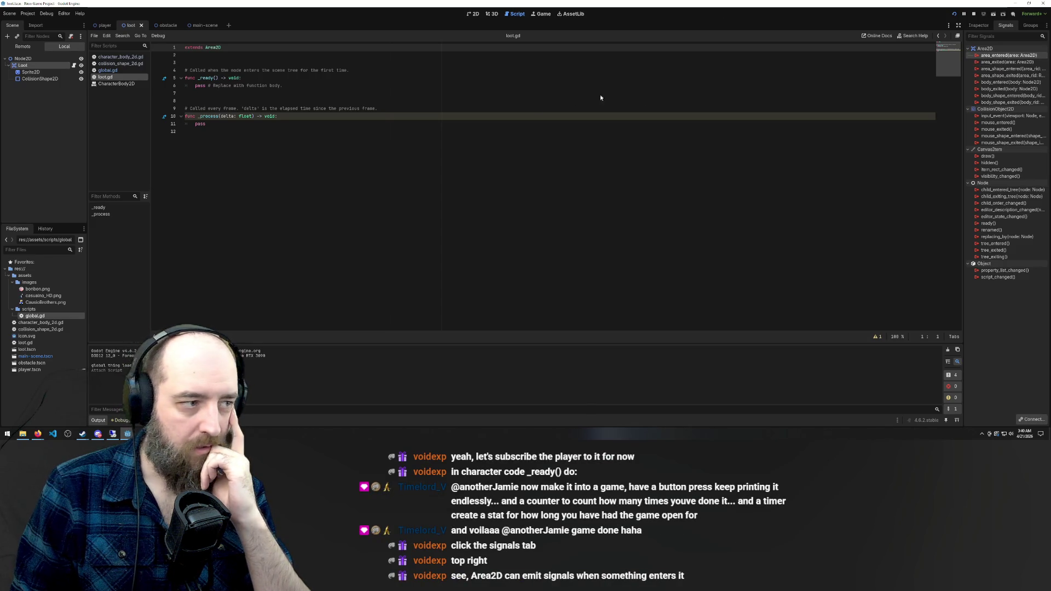
pyautogui.doubleClick(996, 56)
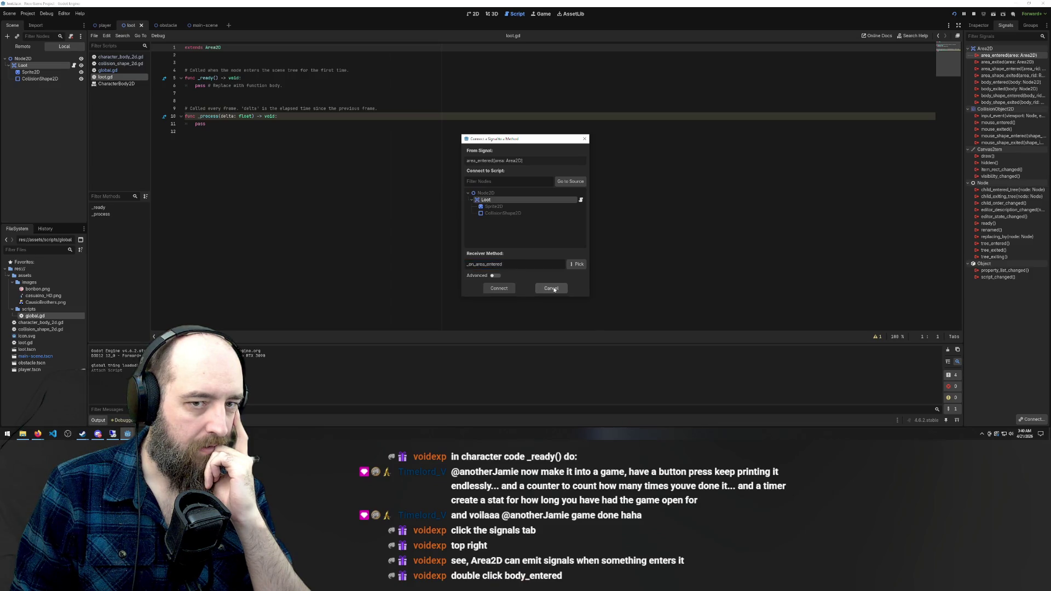
pyautogui.click(551, 289)
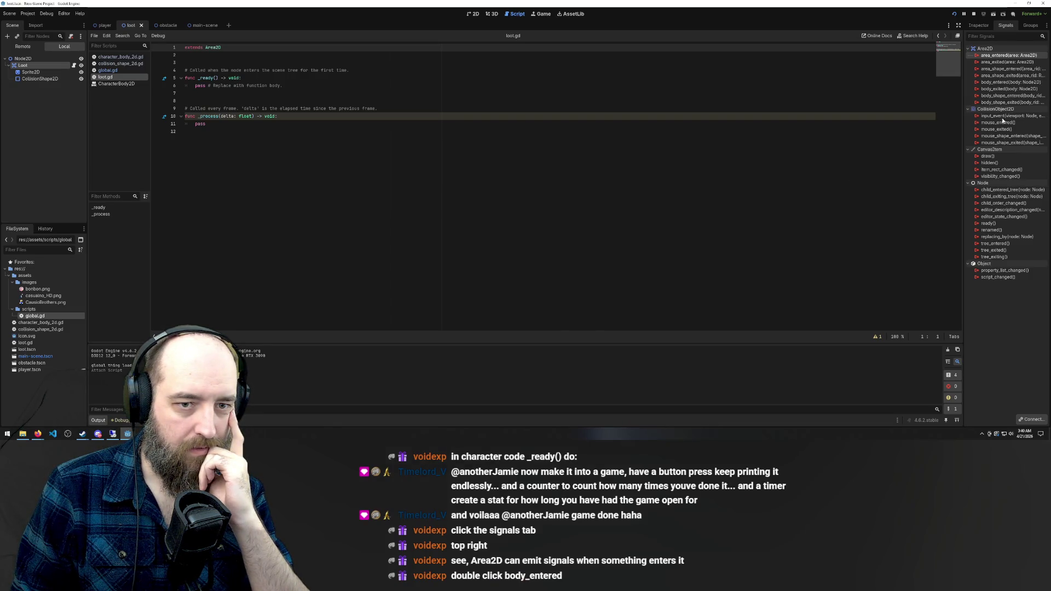
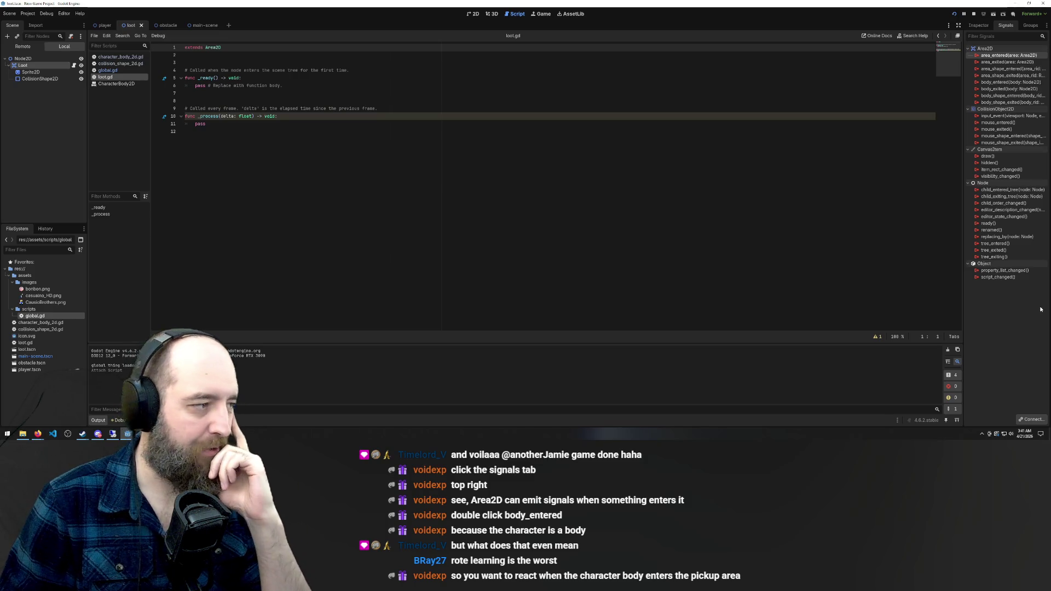
# - Connect the Loot area's body_entered signal with default settings, creating _on_body_entered(body: Node2D) in loot.gd
pyautogui.click(996, 35)
pyautogui.write('body')
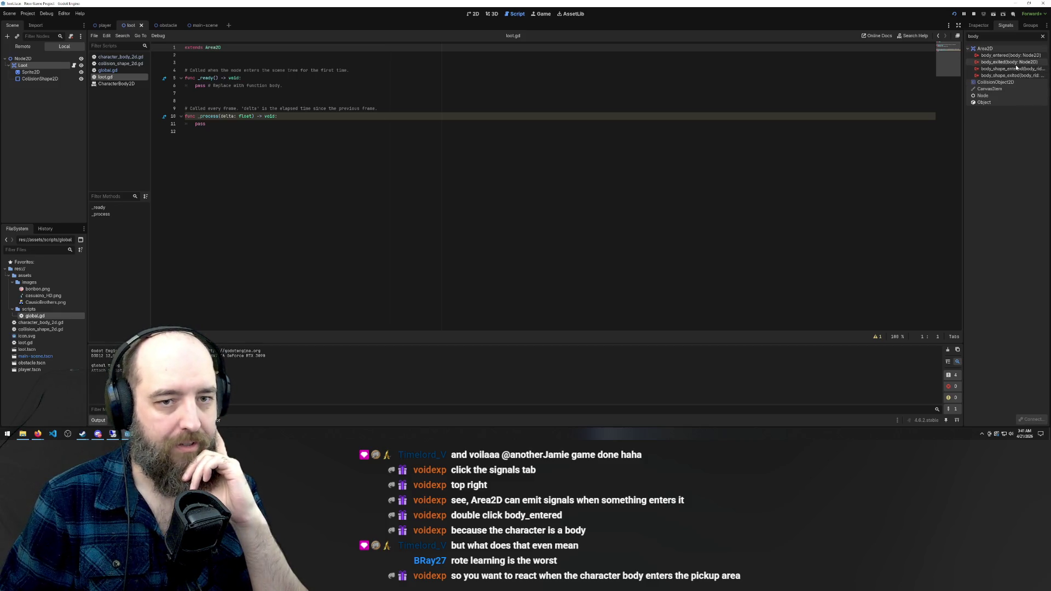
pyautogui.moveTo(1013, 69)
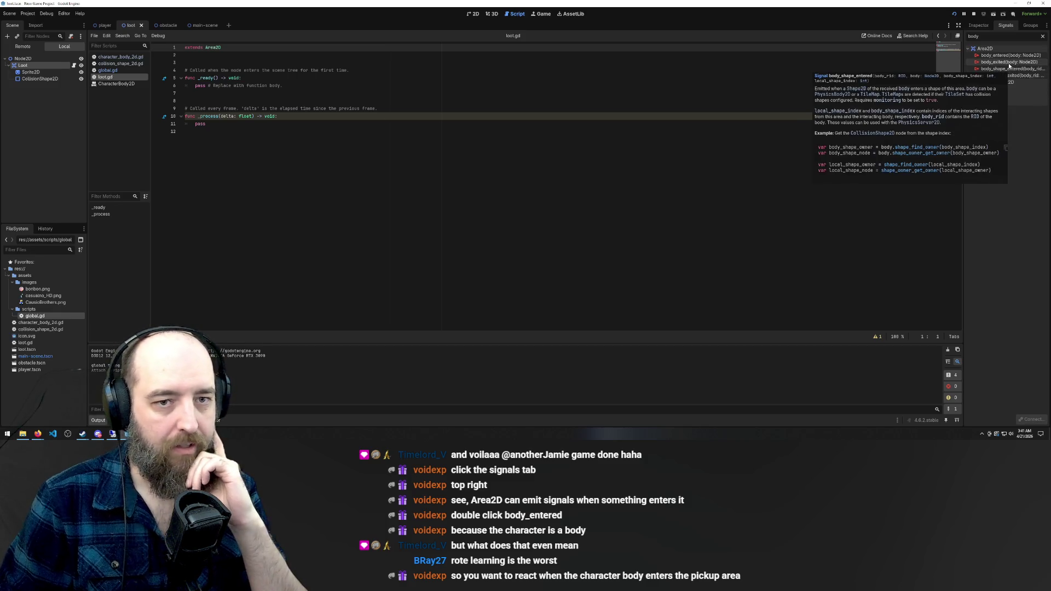
pyautogui.click(975, 58)
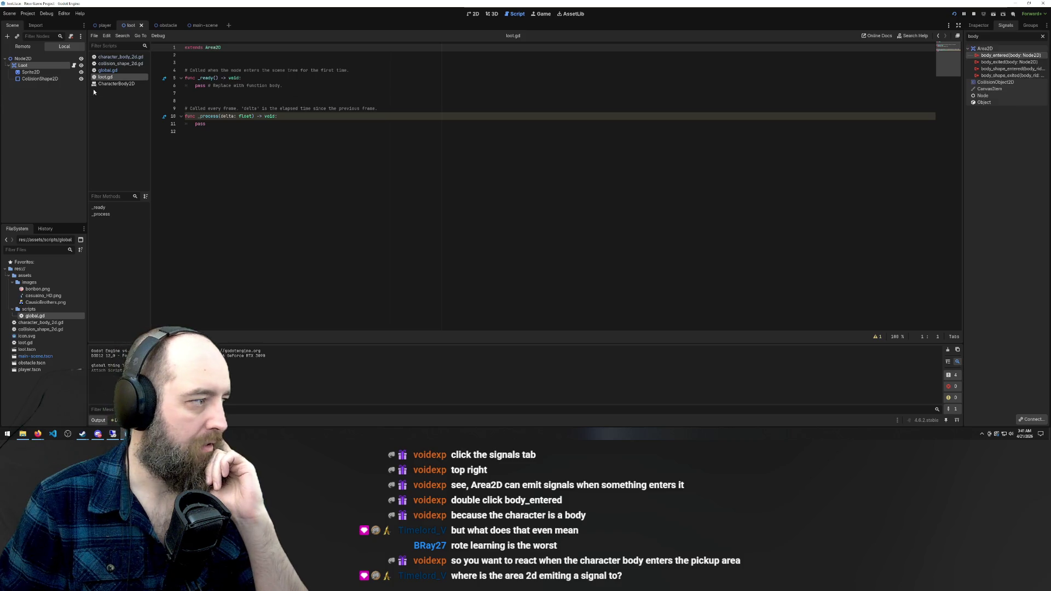
pyautogui.doubleClick(993, 56)
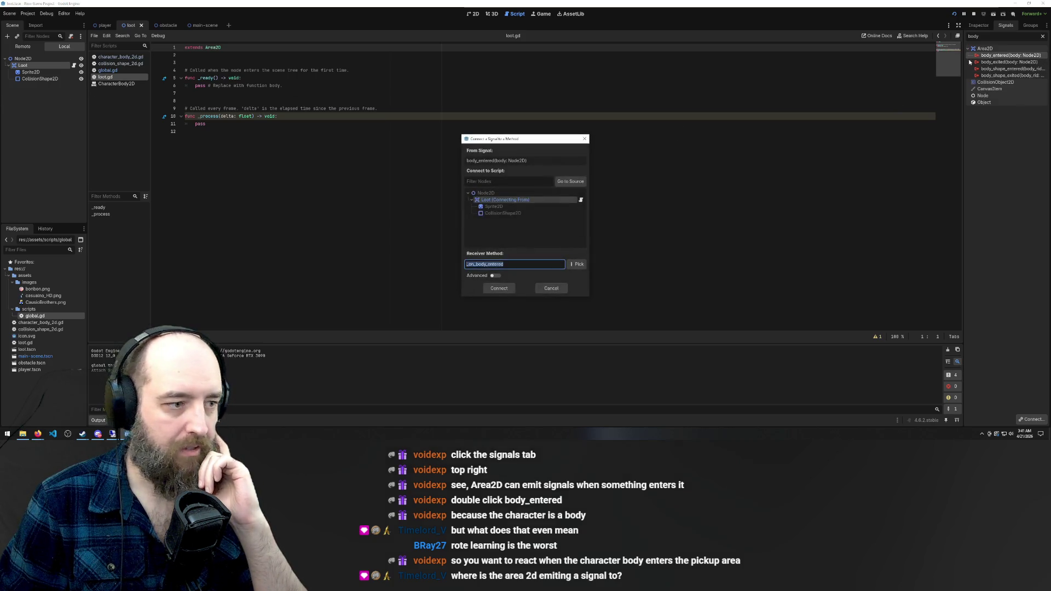
pyautogui.click(492, 289)
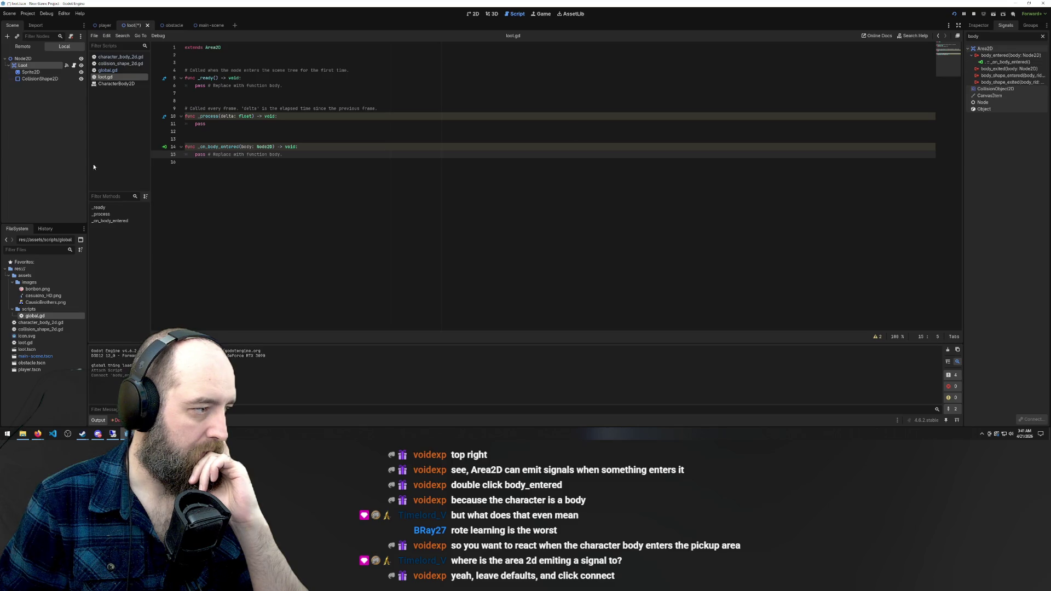
pyautogui.click(352, 144)
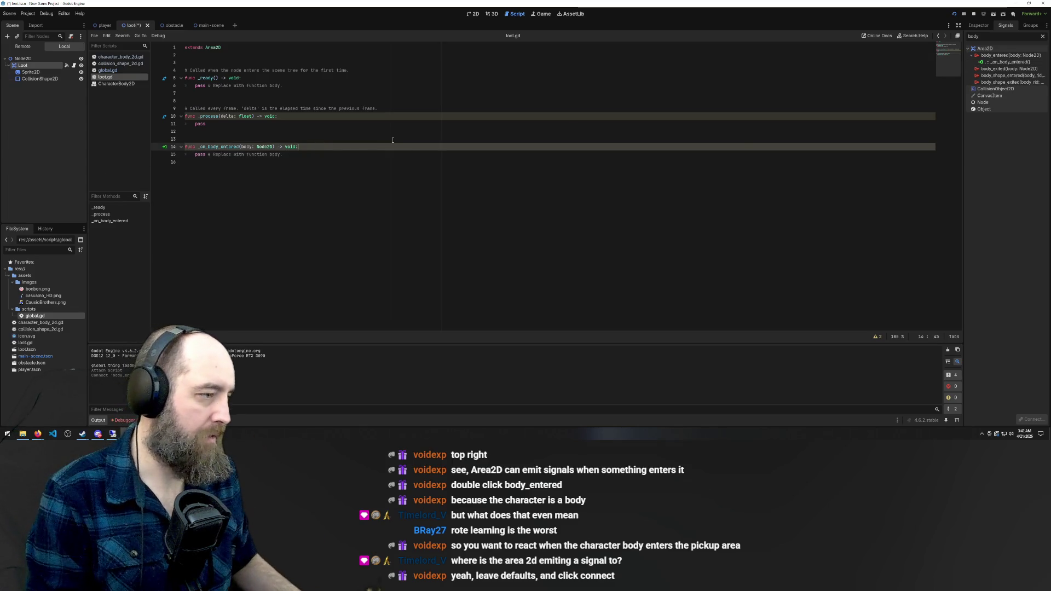
# - Add a print(body) line to _on_body_entered, save loot.gd and run the game
pyautogui.press('Return')
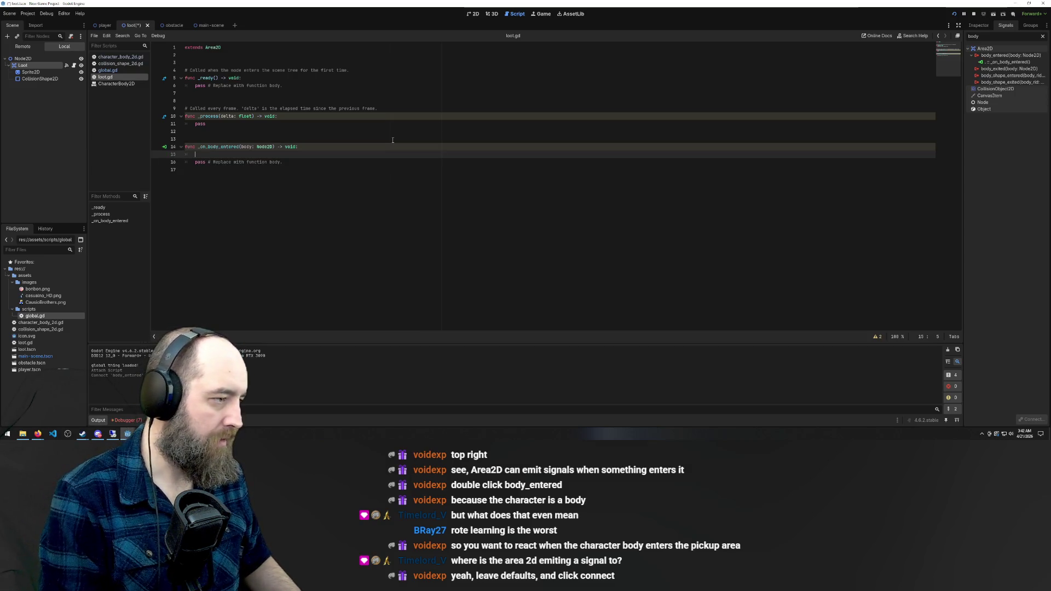
pyautogui.write('print')
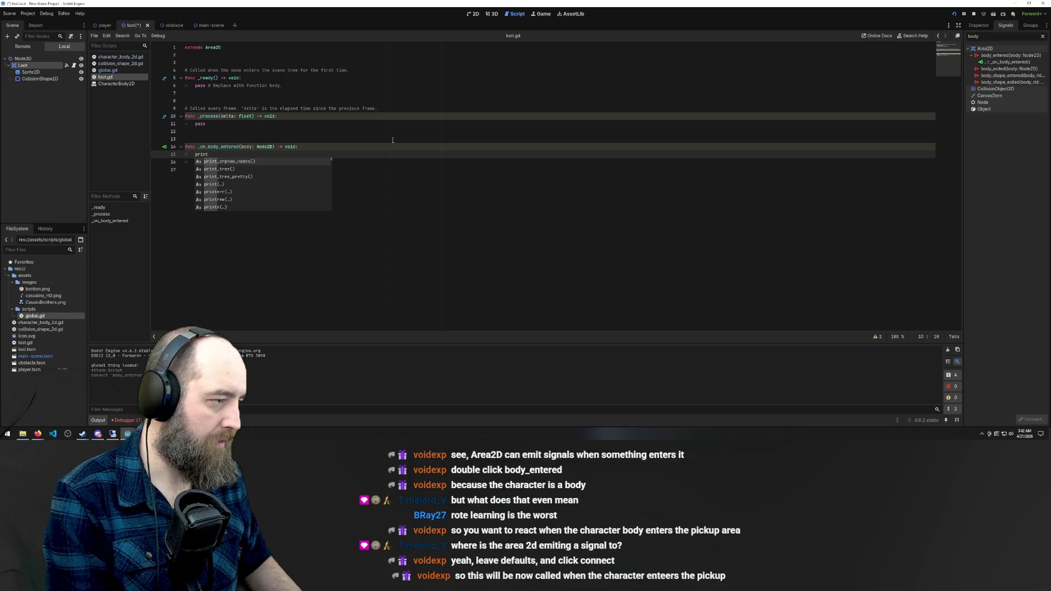
pyautogui.write('(bo')
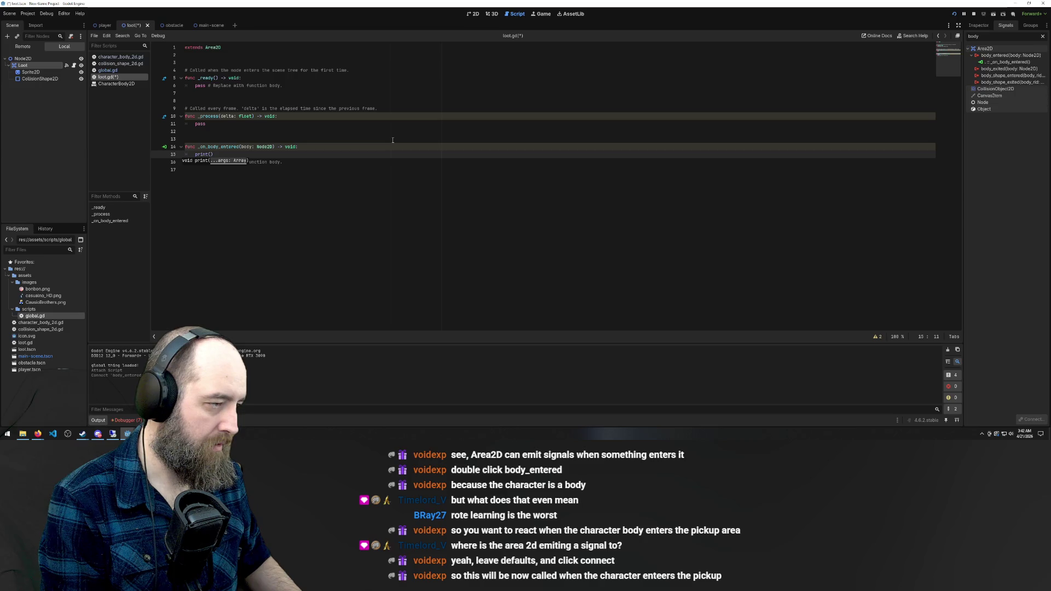
pyautogui.write('dy')
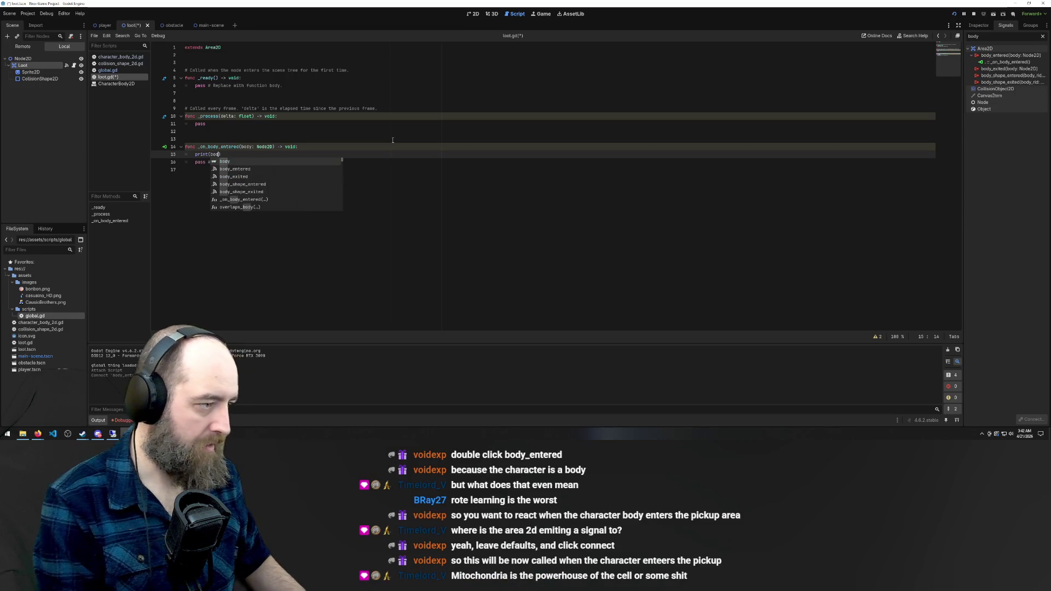
pyautogui.press('Escape')
pyautogui.press('Down')
pyautogui.press('Down')
pyautogui.click(378, 143)
pyautogui.hotkey('ctrl', 's')
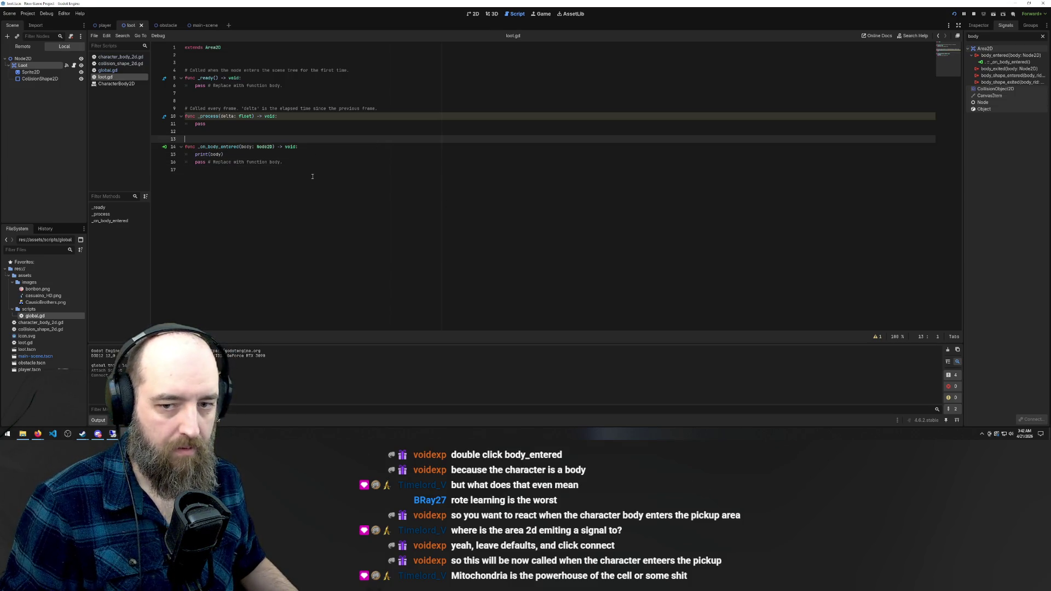
pyautogui.press('F5')
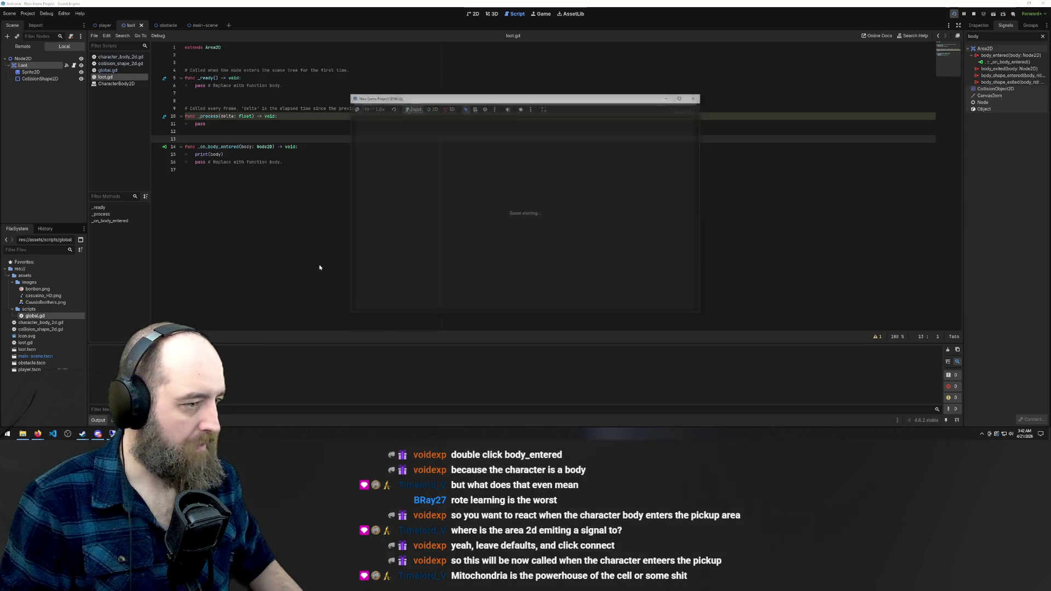
# - Walk the character left and right over the bonbon repeatedly to log Player CharacterBody2D entries
pyautogui.press('Left')
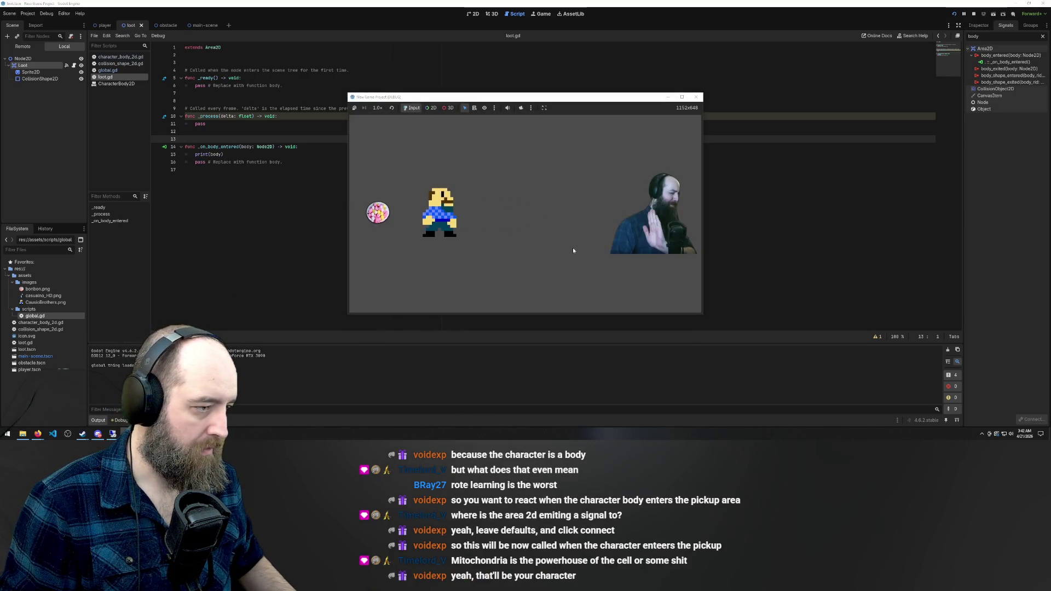
pyautogui.press('Right')
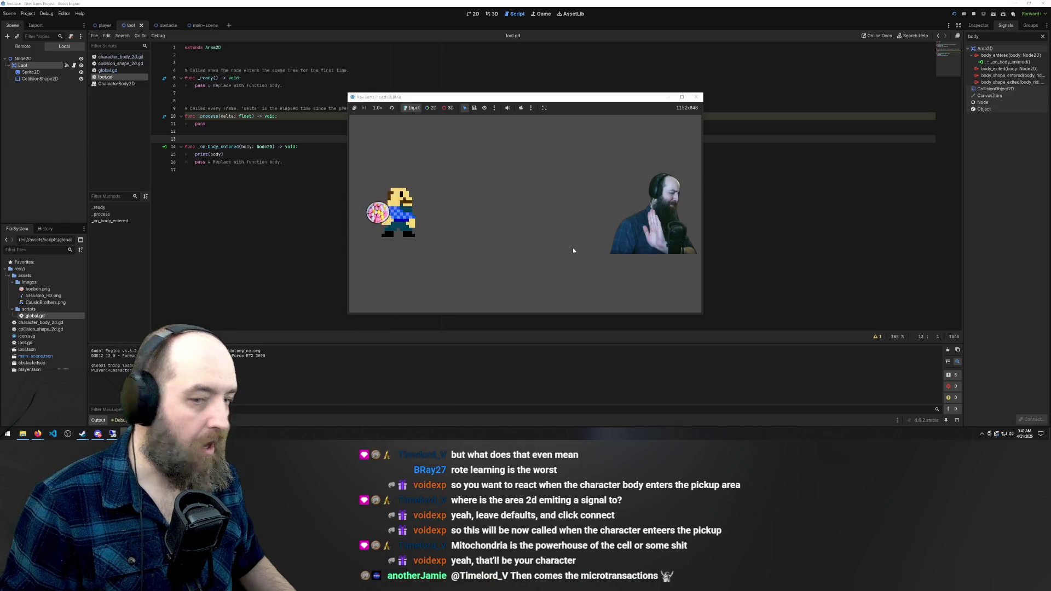
pyautogui.press('Left')
pyautogui.press('Right')
pyautogui.press('Left')
pyautogui.press('Right')
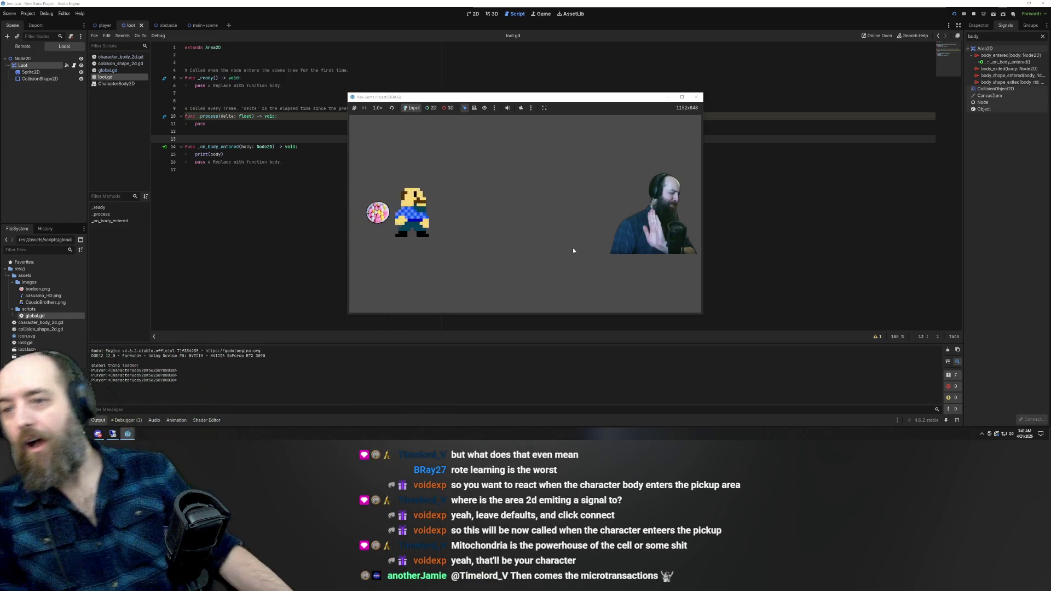
pyautogui.press('Left')
pyautogui.press('Right')
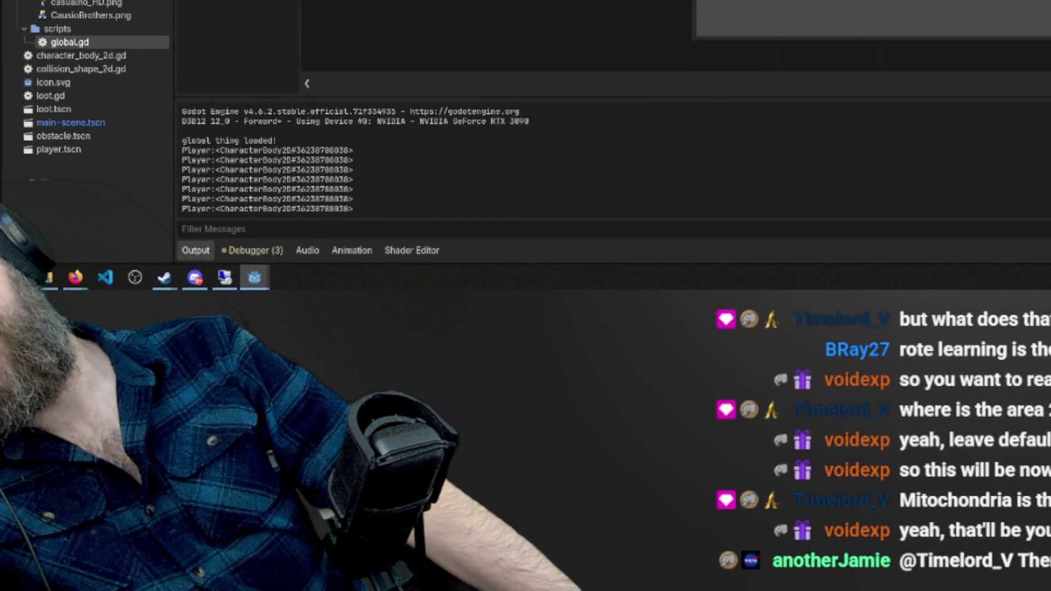
pyautogui.press('Left')
pyautogui.press('Right')
pyautogui.press('Left')
pyautogui.press('Right')
pyautogui.press('Left')
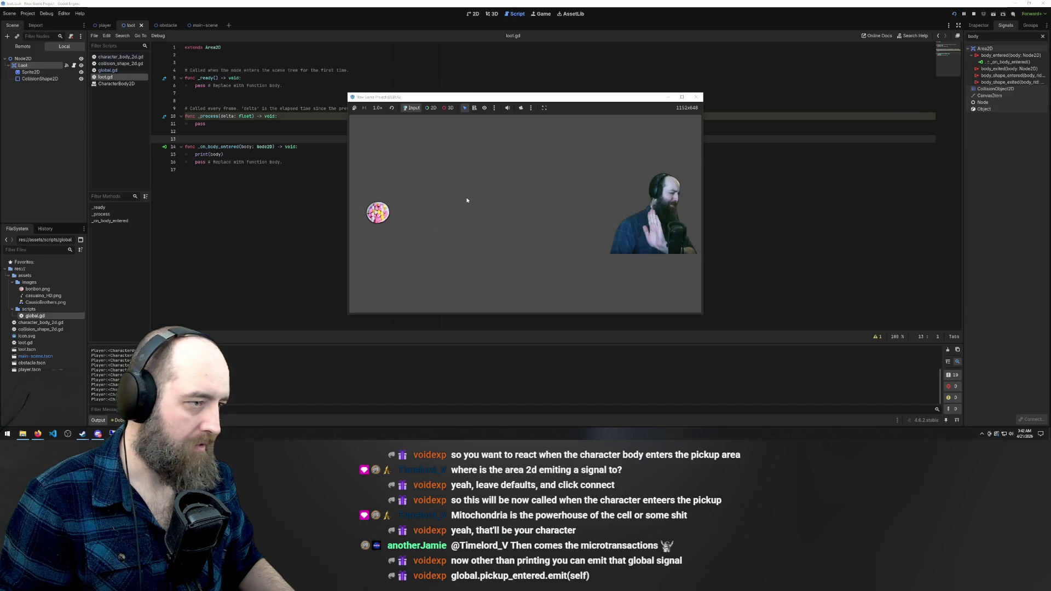
# - Close the print(body) call and start a new handler line typing 'global.'
pyautogui.click(253, 188)
pyautogui.click(221, 154)
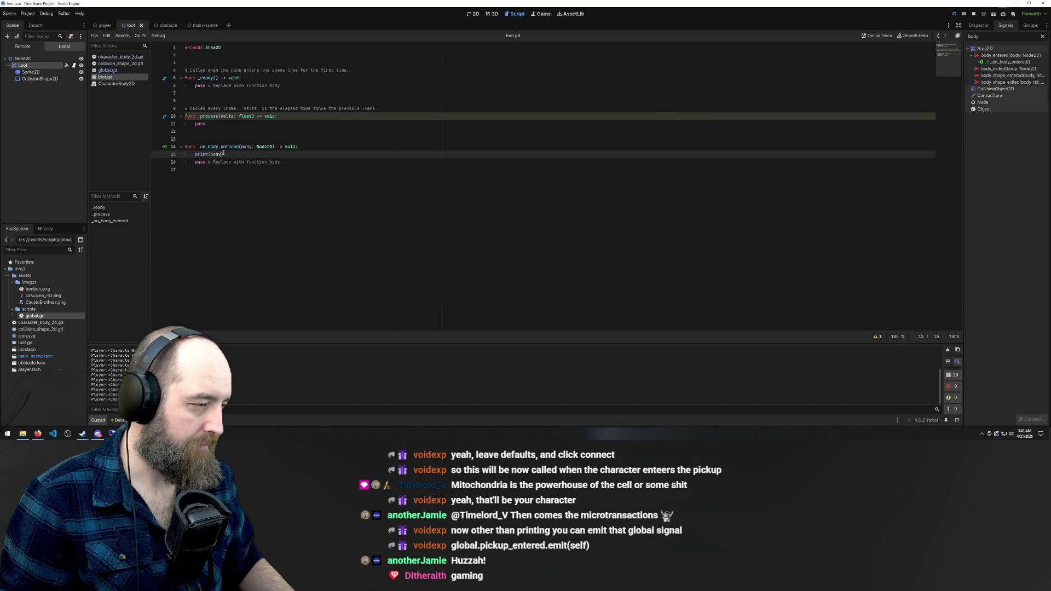
pyautogui.write(')')
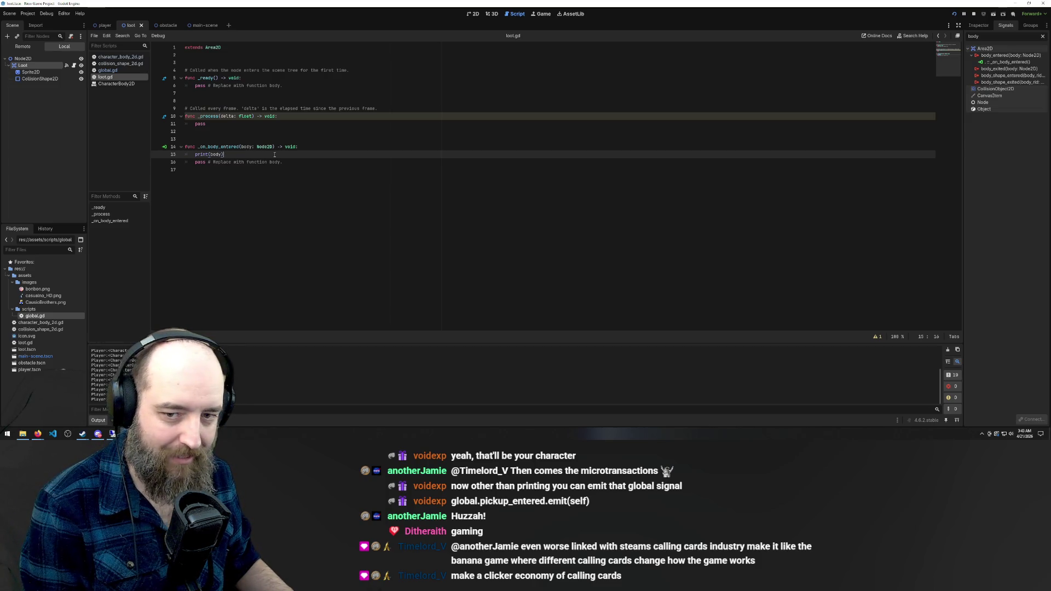
pyautogui.press('Return')
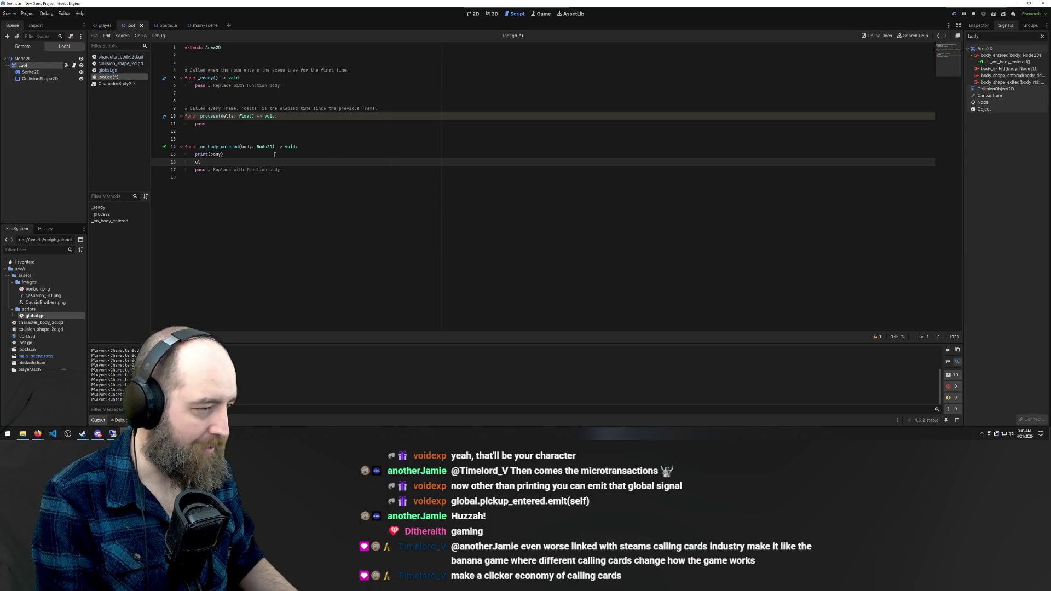
pyautogui.write('obal')
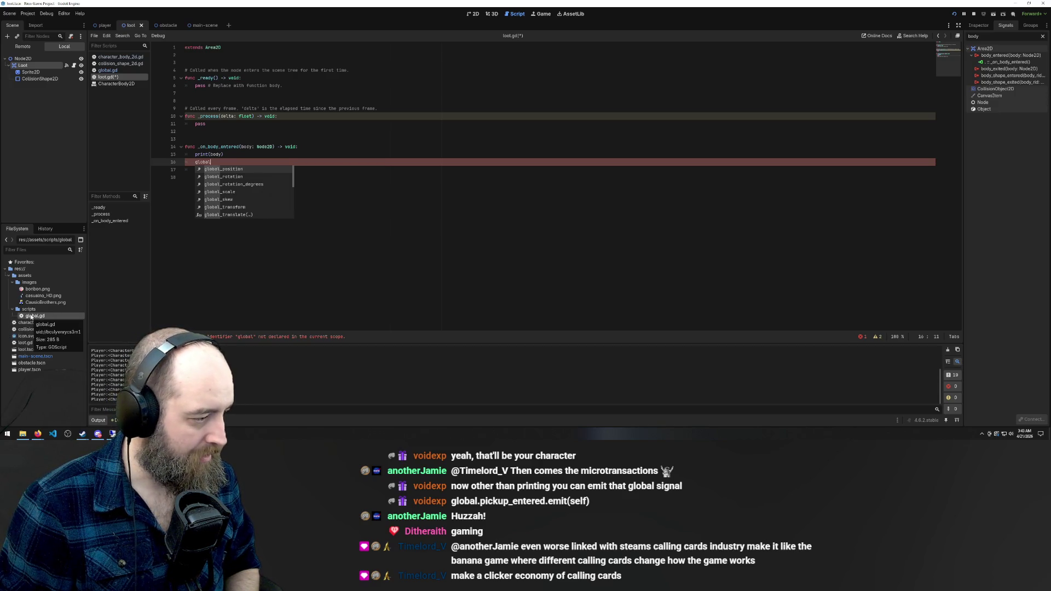
pyautogui.write('.')
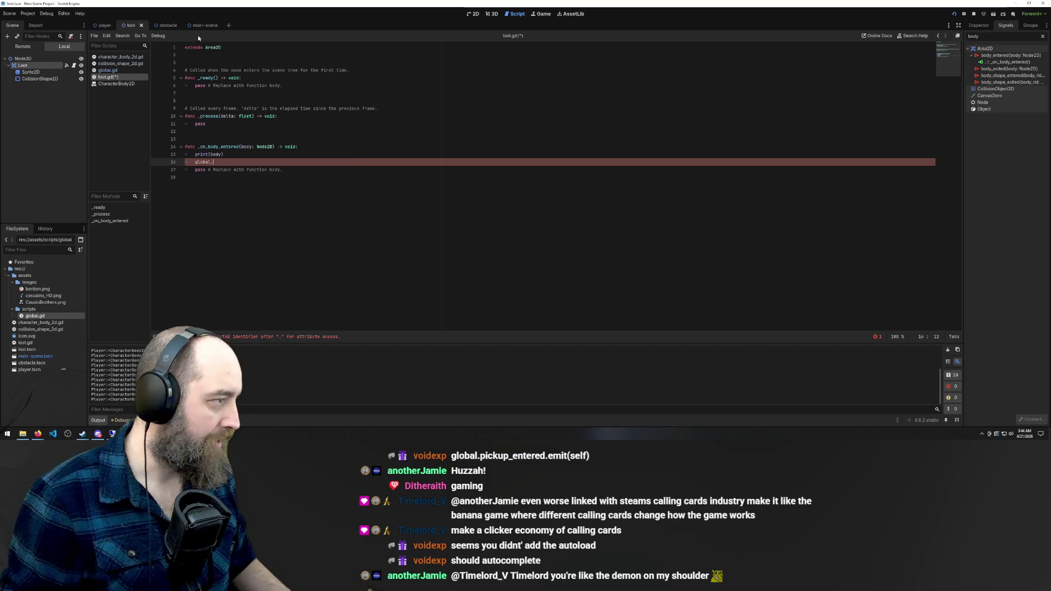
# - Open Project Settings and select the Global autoload entry
pyautogui.click(28, 14)
pyautogui.click(60, 25)
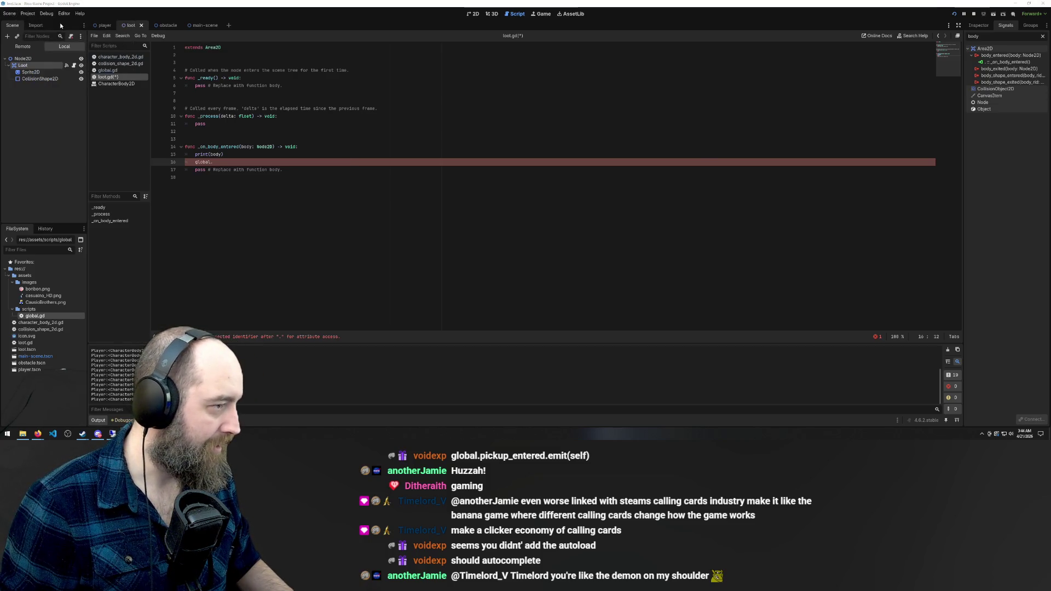
pyautogui.click(365, 165)
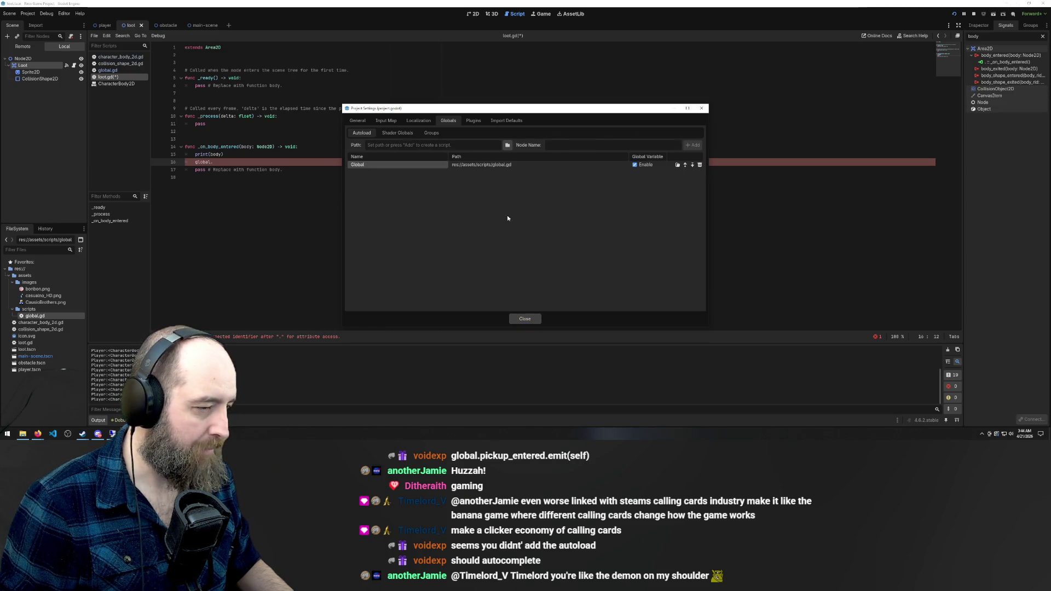
# - Rename the Global autoload entry to lowercase 'global' in the Autoload list
pyautogui.click(366, 164)
pyautogui.write('global')
pyautogui.press('Return')
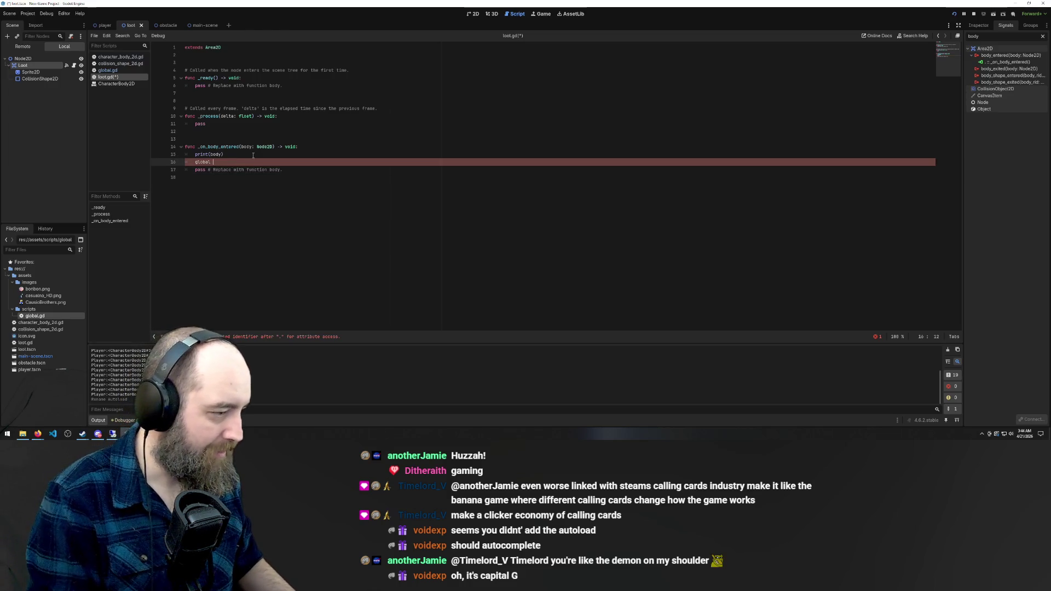
# - Complete the handler line as global.pickup_entered(self) via autocomplete, then check the signal in global.gd
pyautogui.hotkey('ctrl', 'space')
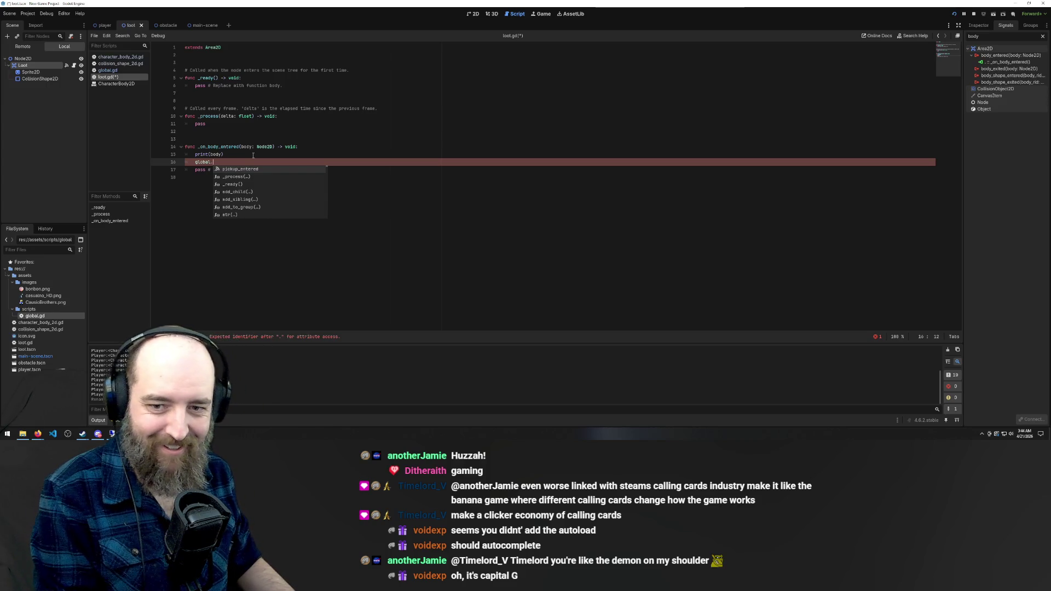
pyautogui.write('pickup_entered(')
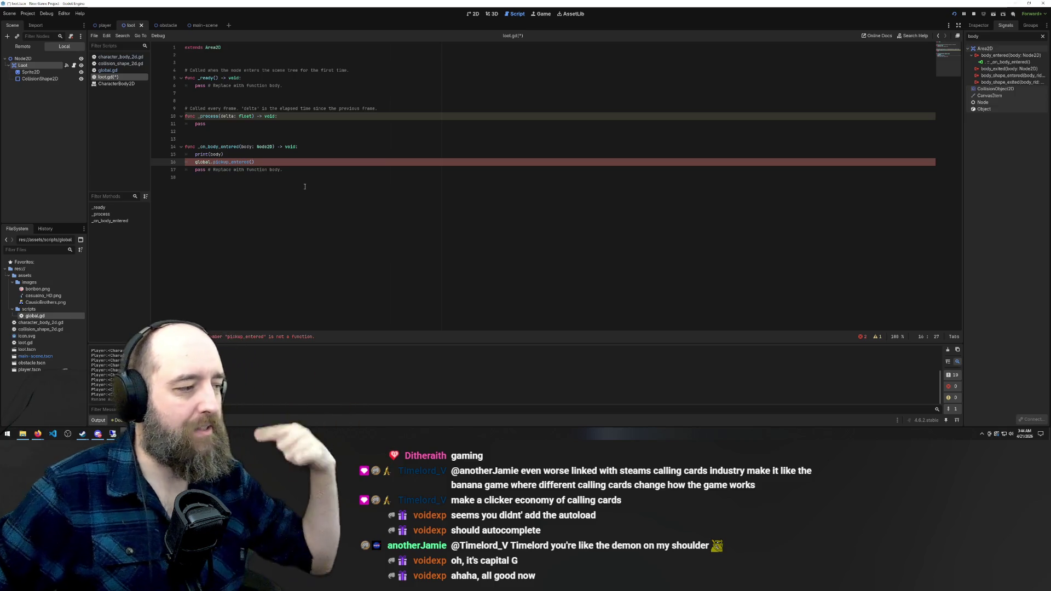
pyautogui.write('self')
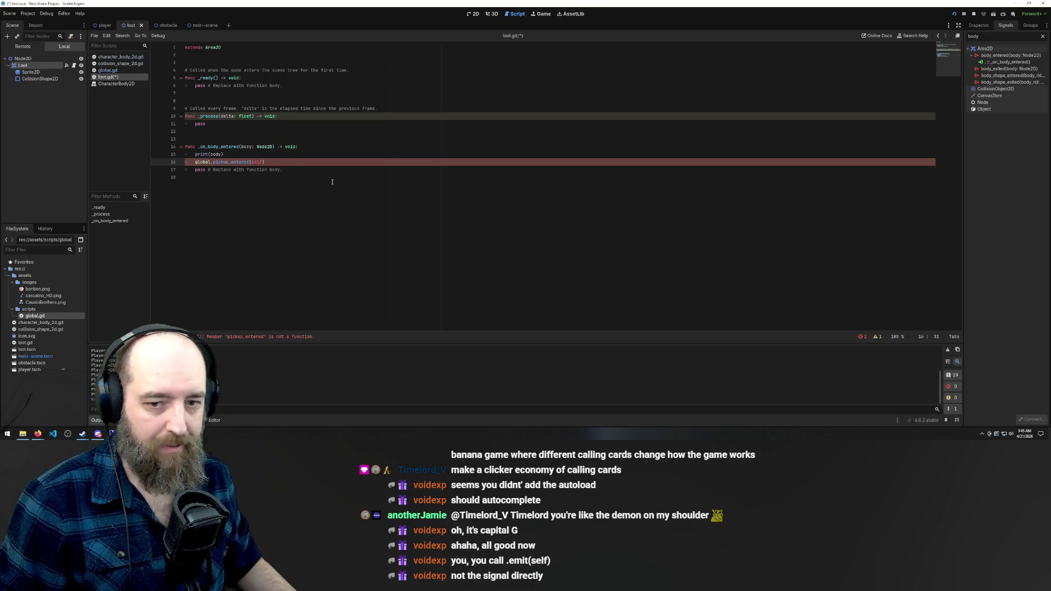
pyautogui.click(300, 181)
pyautogui.click(218, 139)
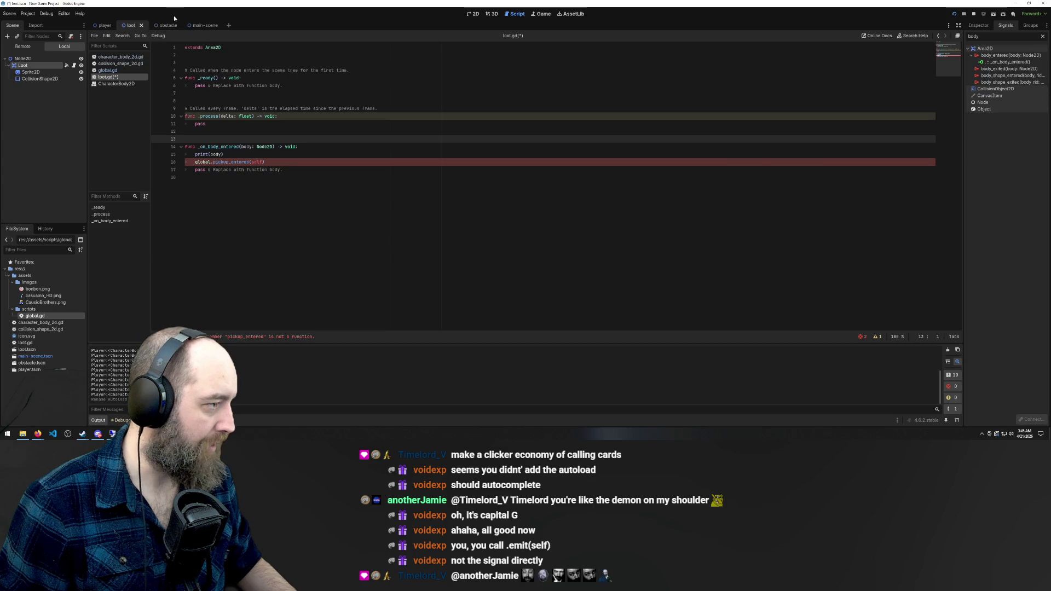
pyautogui.click(104, 71)
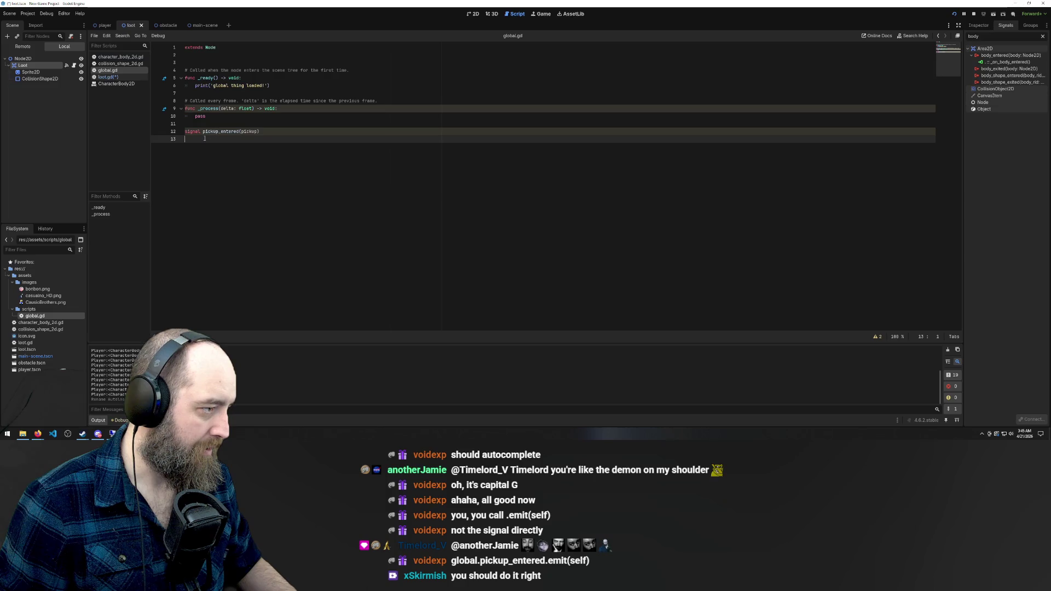
pyautogui.click(114, 77)
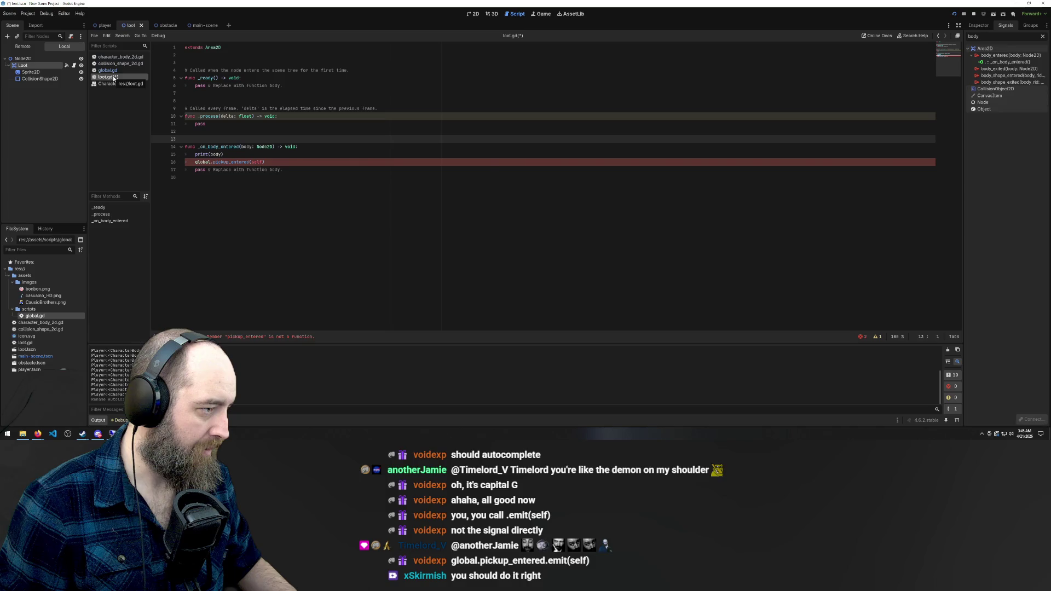
pyautogui.click(315, 198)
pyautogui.click(107, 70)
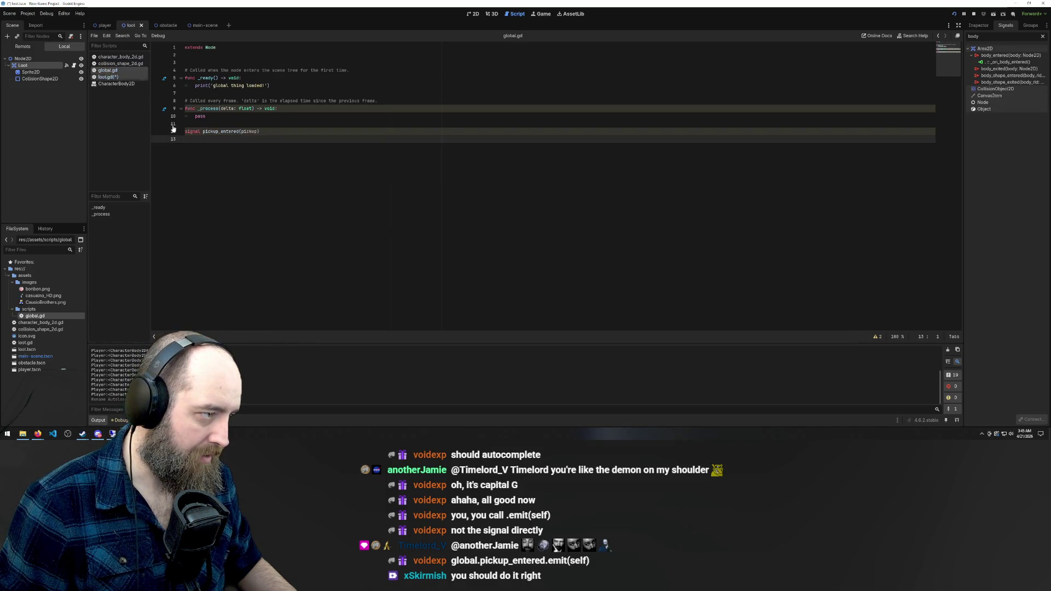
pyautogui.click(277, 219)
pyautogui.click(107, 77)
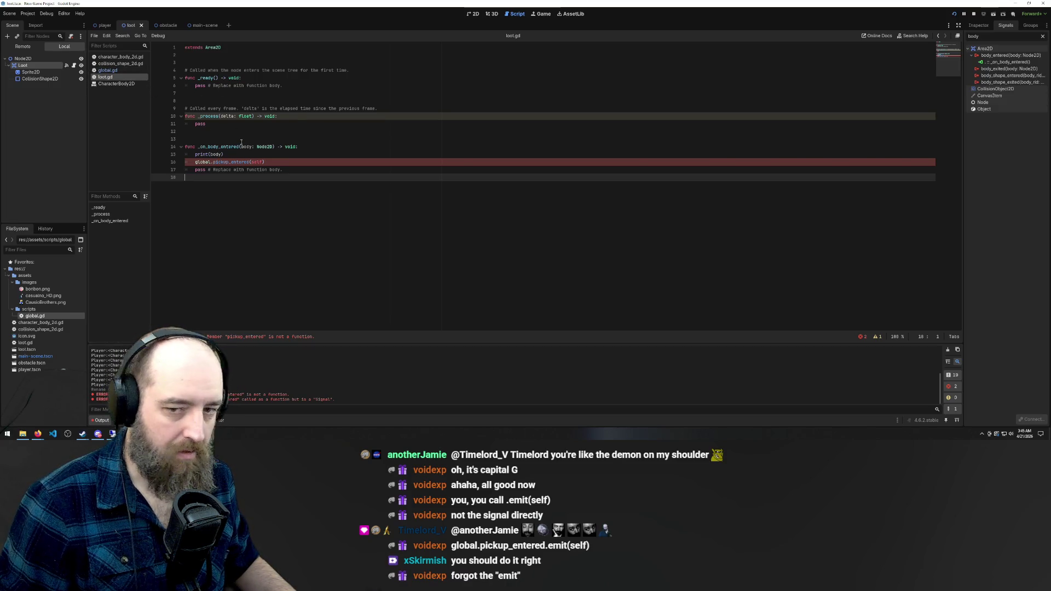
# - Try inserting emit before global on line 16, then remove it again
pyautogui.click(196, 162)
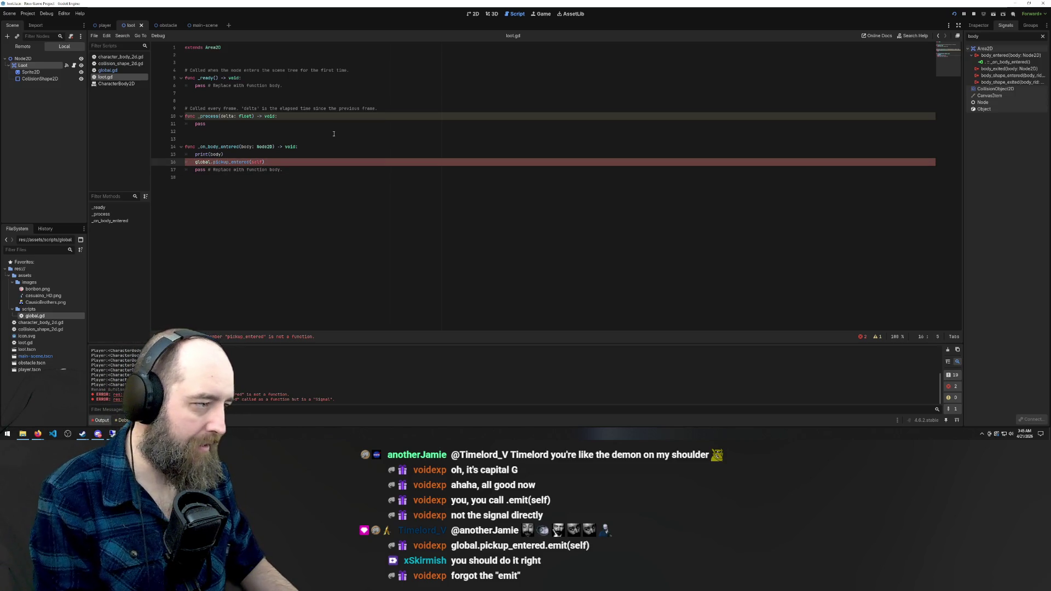
pyautogui.write('it')
pyautogui.click(313, 206)
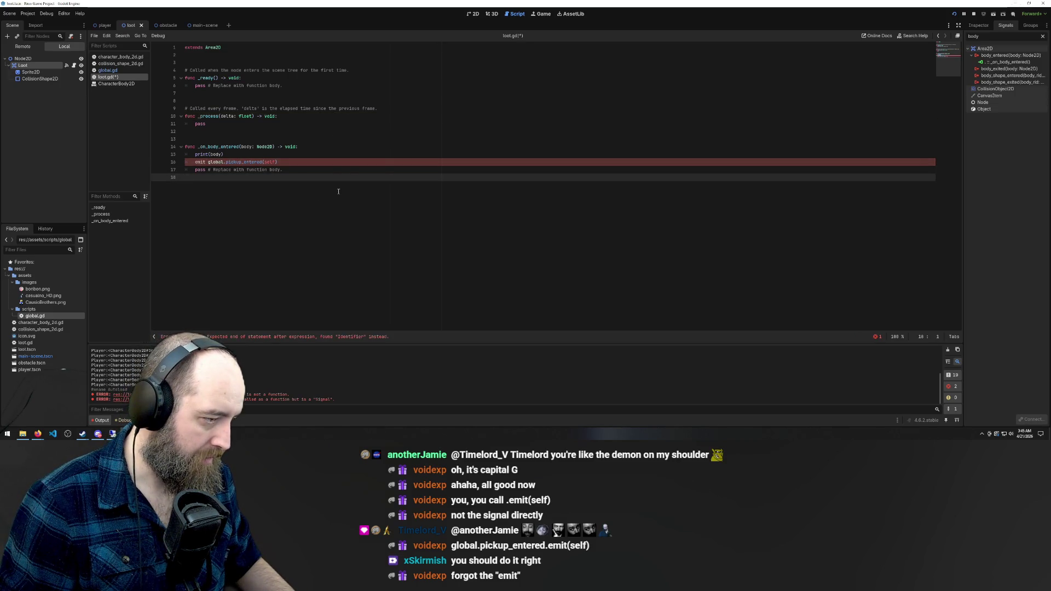
pyautogui.click(202, 163)
pyautogui.press('BackSpace')
pyautogui.press('BackSpace')
pyautogui.press('BackSpace')
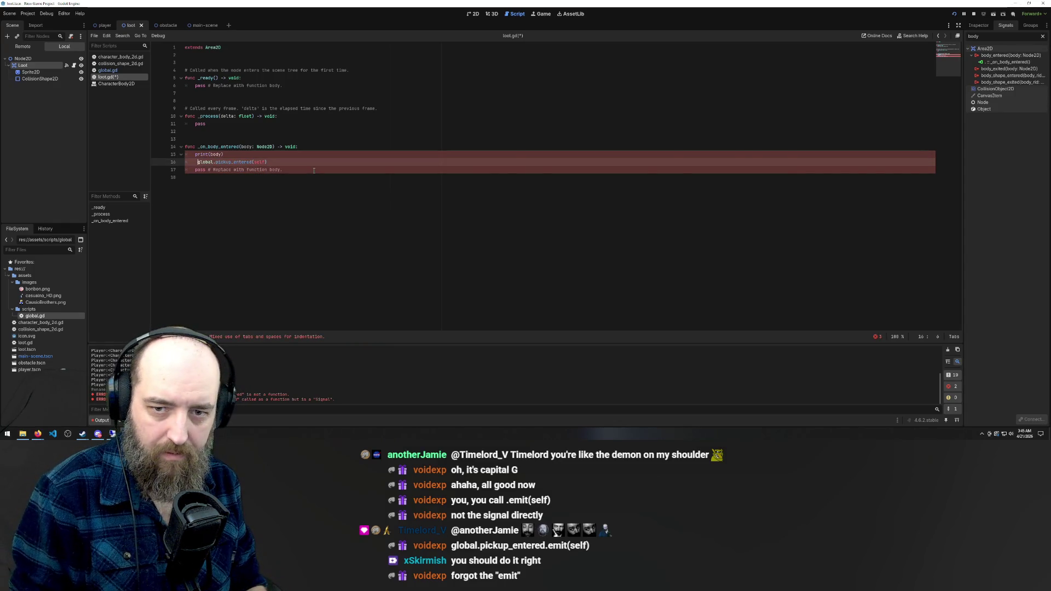
pyautogui.press('BackSpace')
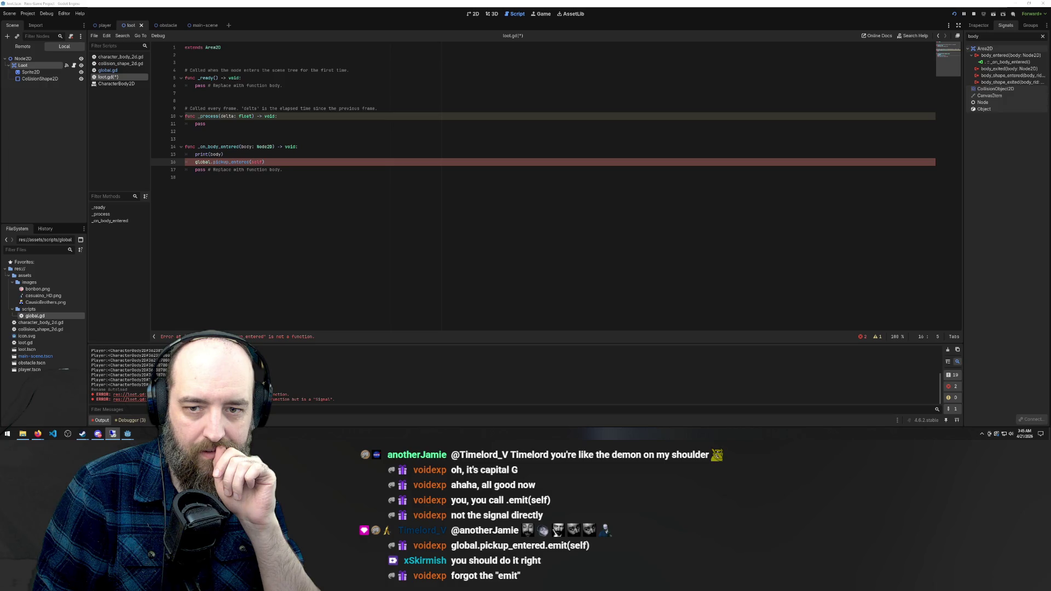
# - Change line 16 to global.pickup_entered.emit(self), then save and run the project
pyautogui.click(280, 155)
pyautogui.click(283, 163)
pyautogui.write('emit')
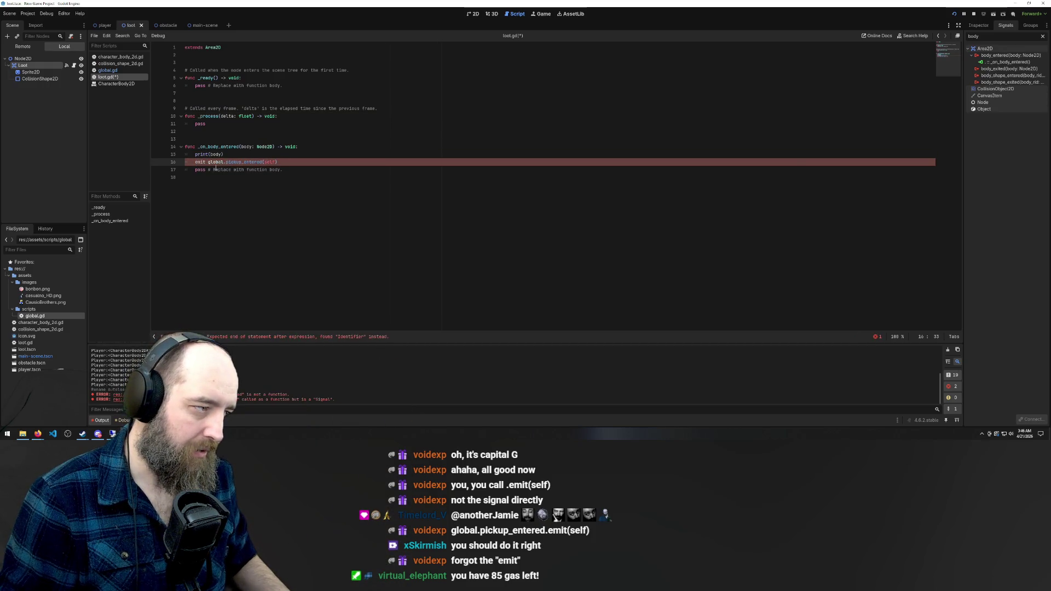
pyautogui.click(249, 162)
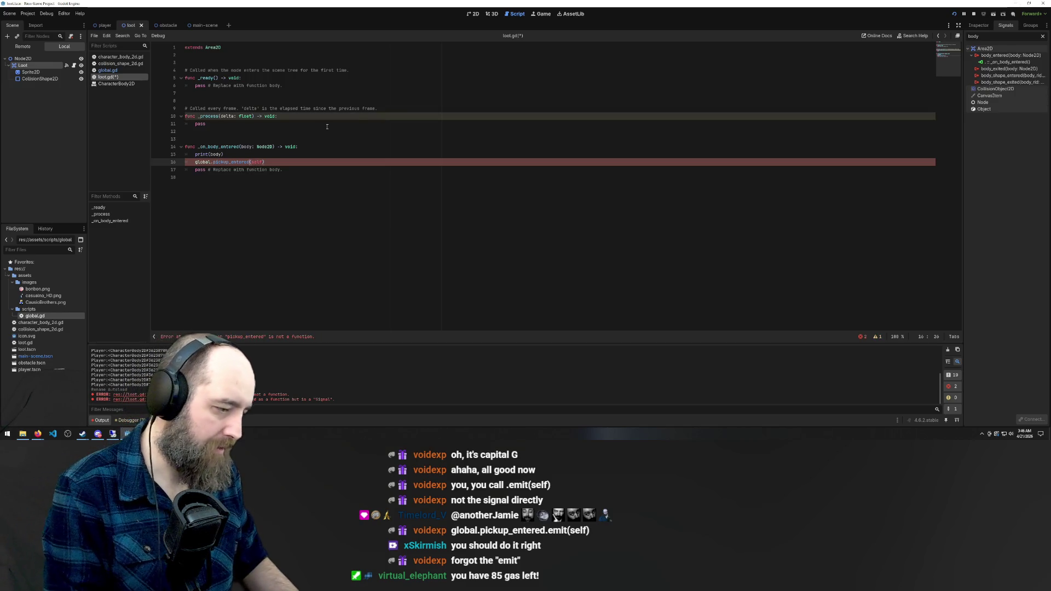
pyautogui.write('it')
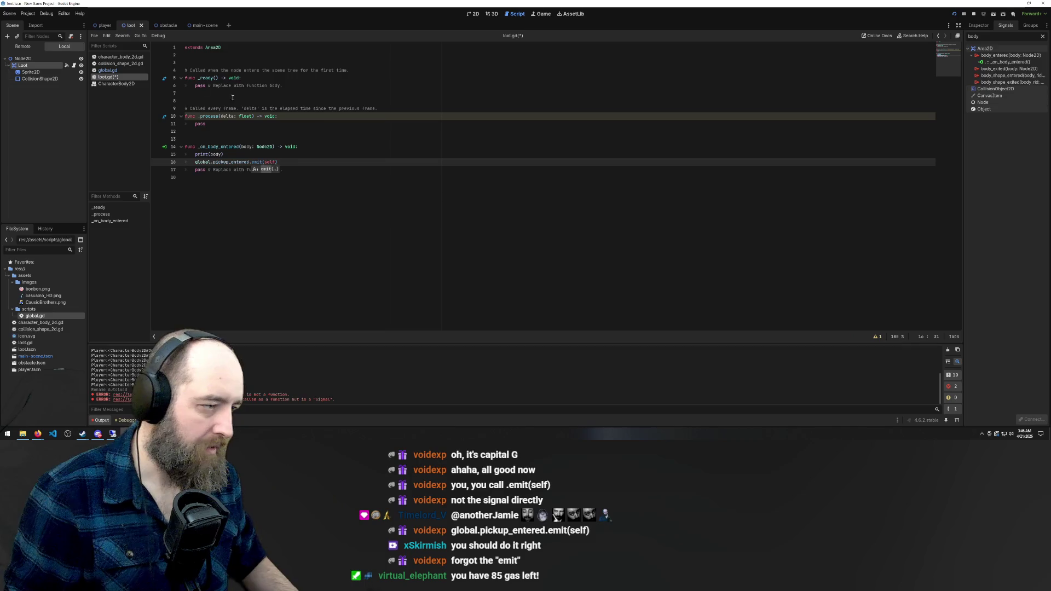
pyautogui.press('F5')
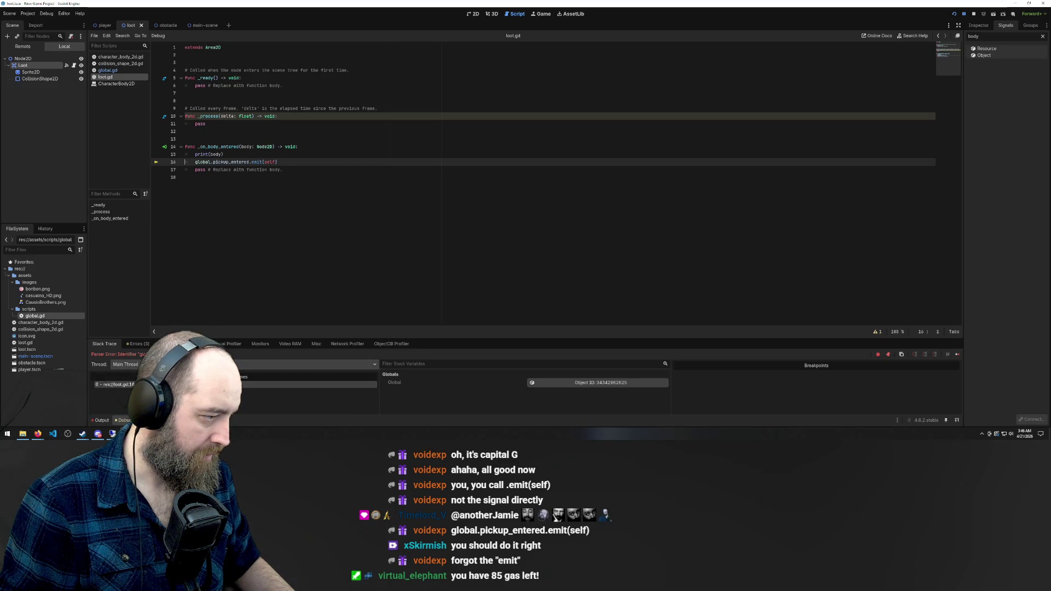
pyautogui.click(277, 234)
pyautogui.click(28, 13)
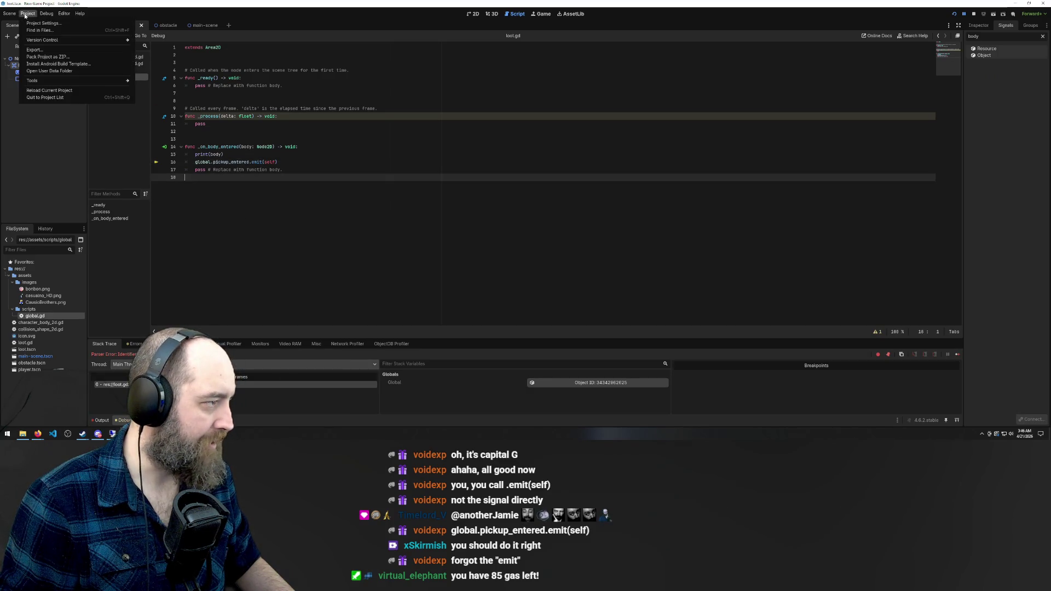
pyautogui.click(36, 22)
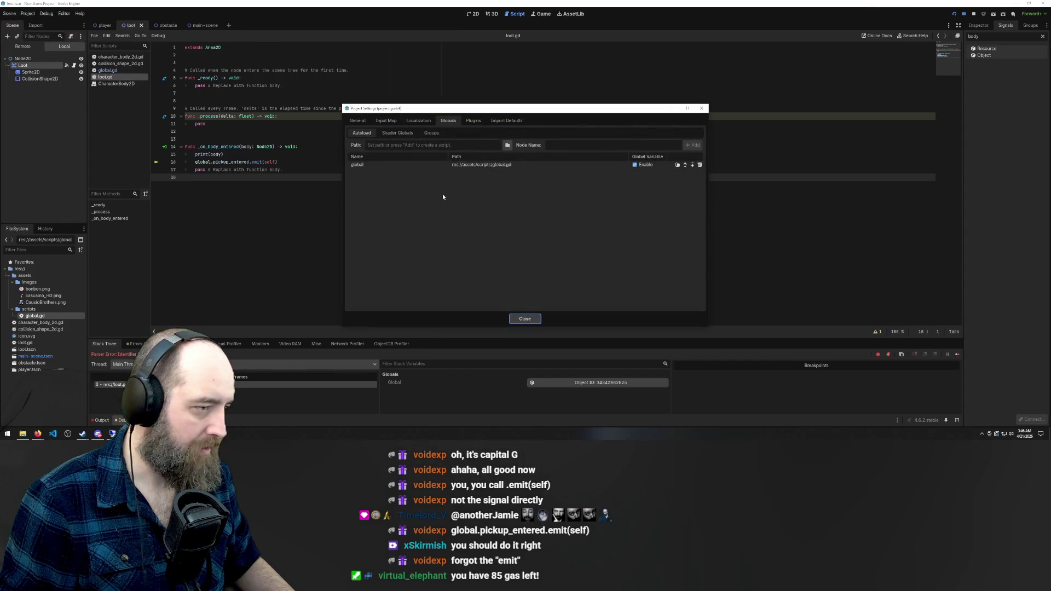
pyautogui.click(525, 322)
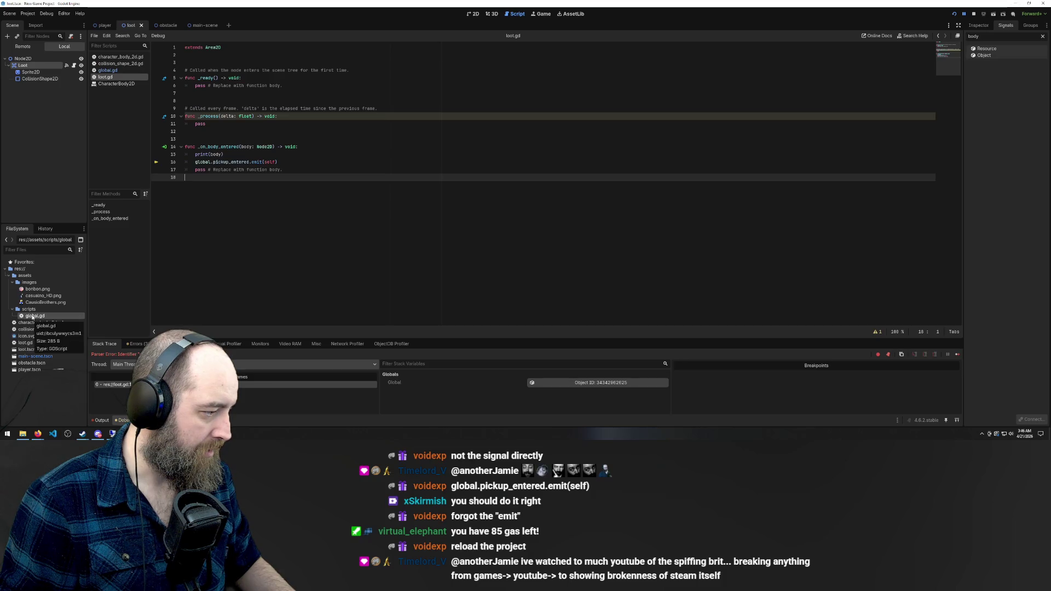
# - Open global.gd, run the game, walk the player over the bonbon, then stop it
pyautogui.doubleClick(33, 317)
pyautogui.doubleClick(192, 131)
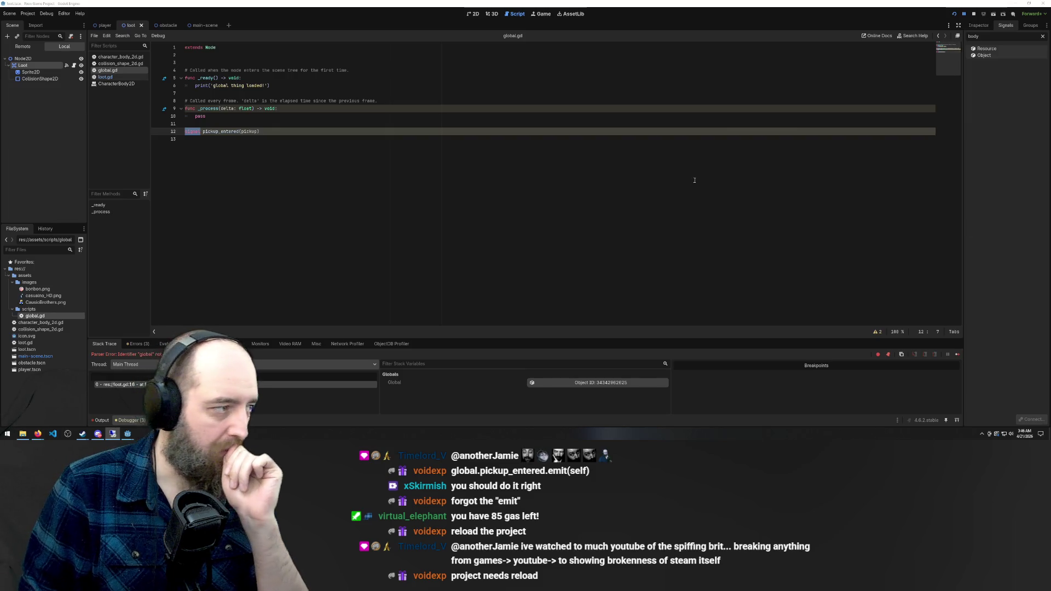
pyautogui.press('Down')
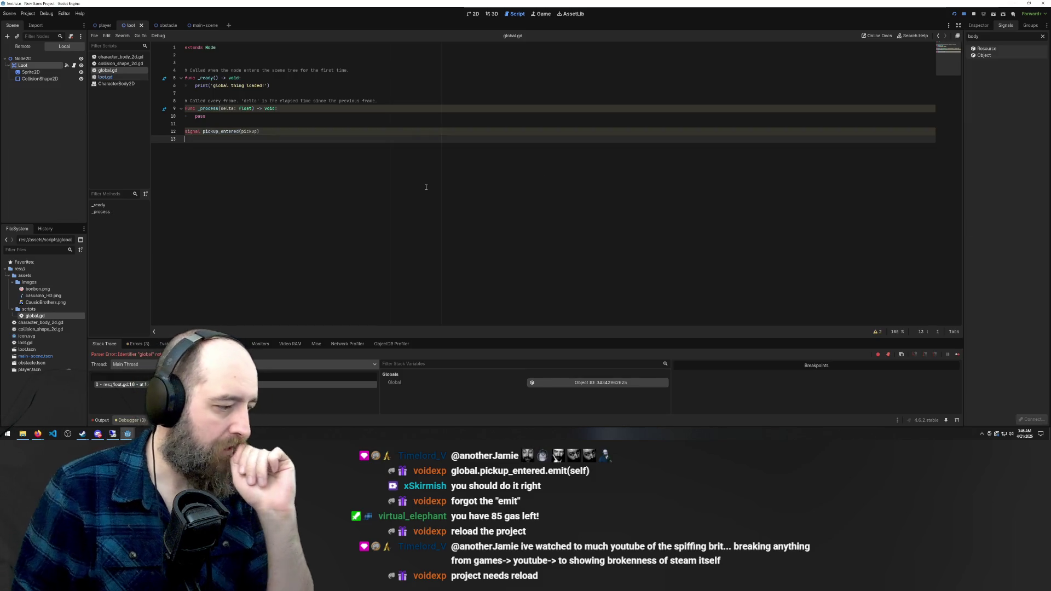
pyautogui.press('F5')
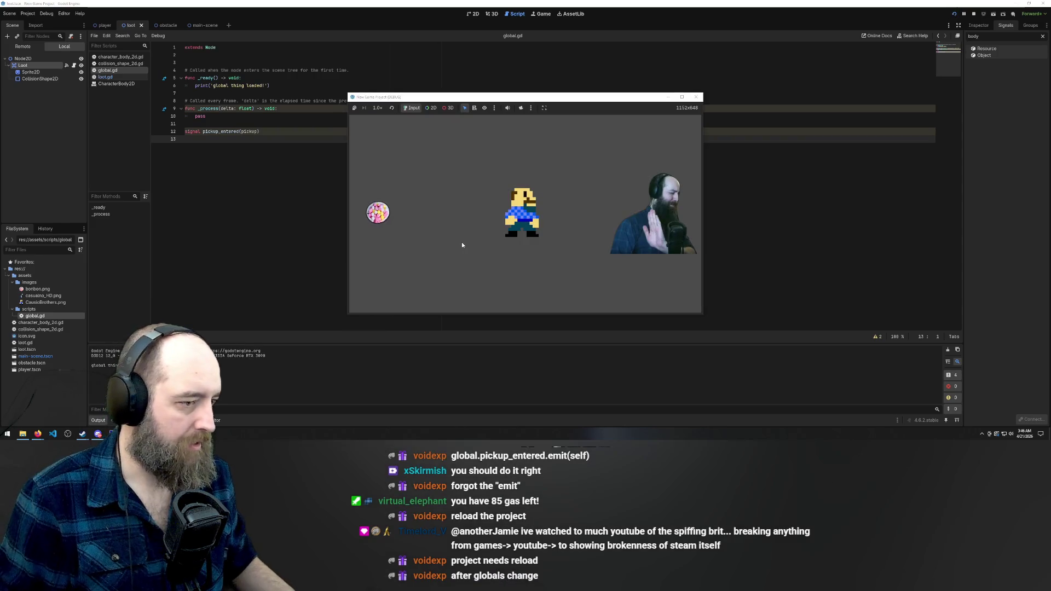
pyautogui.press('Left')
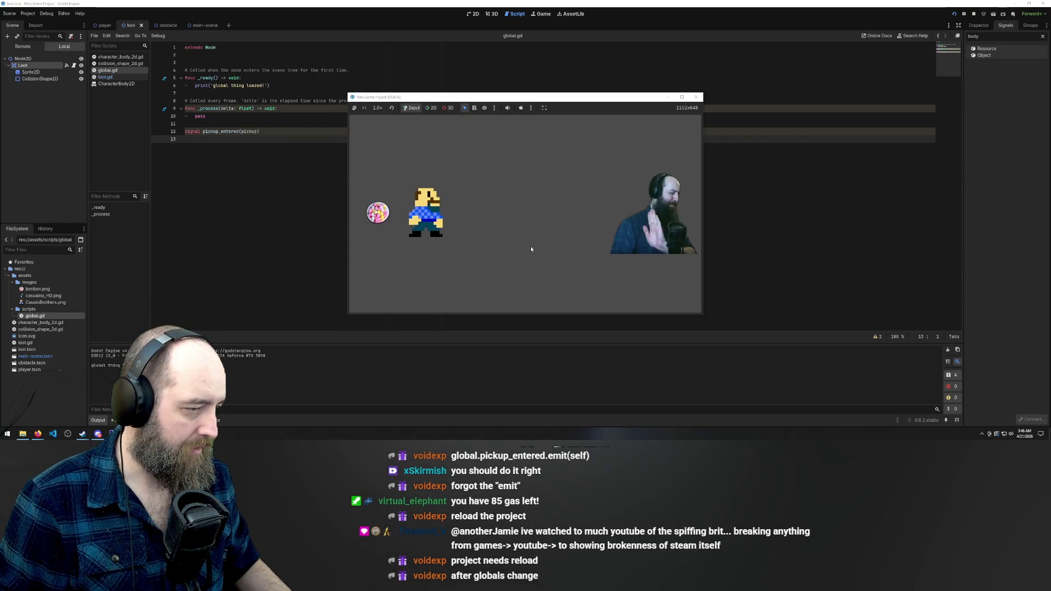
pyautogui.press('Right')
pyautogui.press('Left')
pyautogui.press('Right')
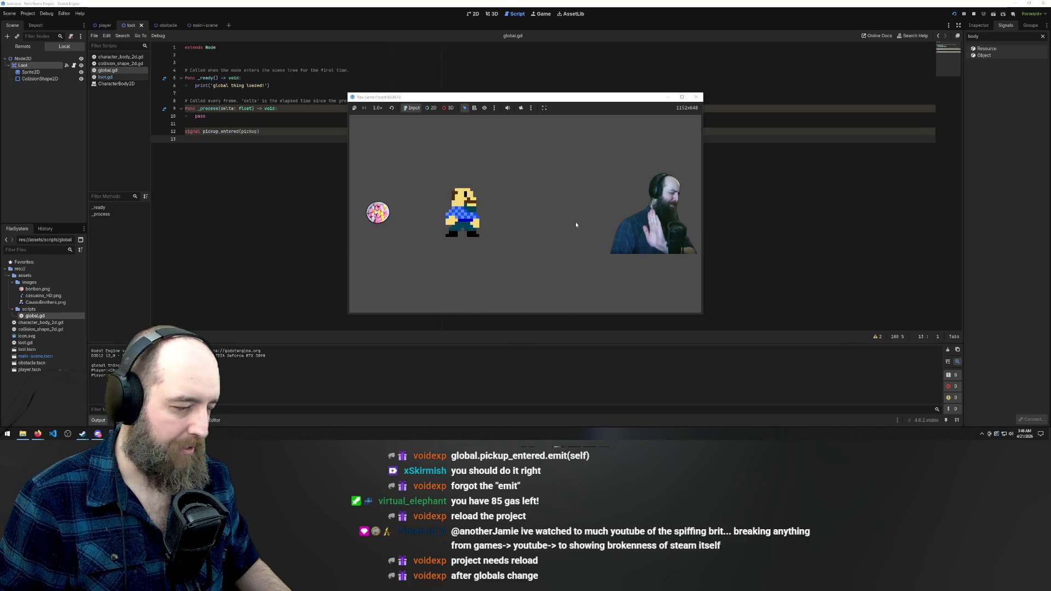
pyautogui.press('F8')
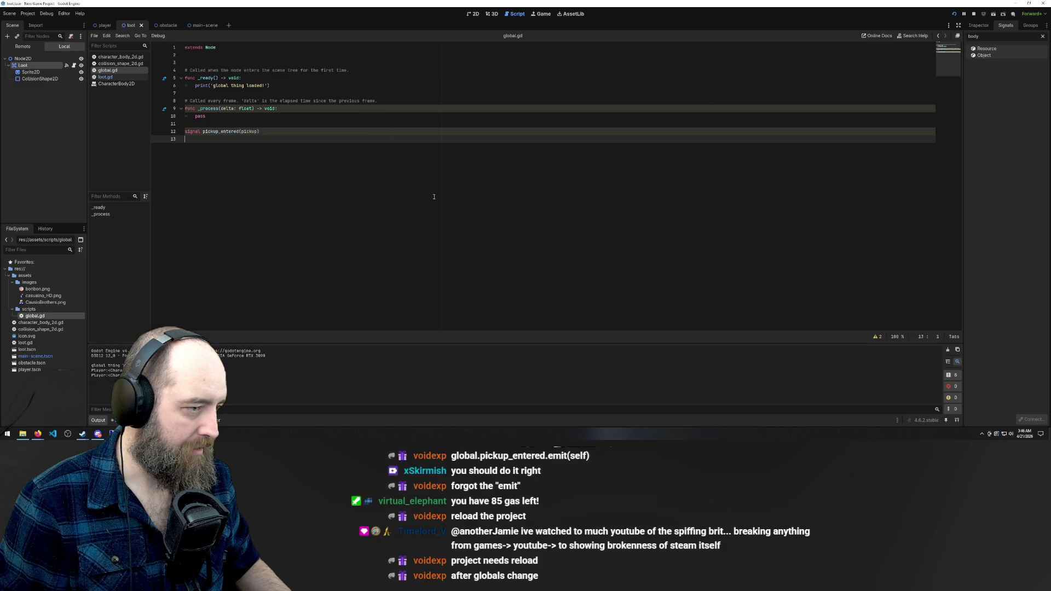
# - Return from global.gd to the loot.gd script
pyautogui.click(269, 116)
pyautogui.click(271, 92)
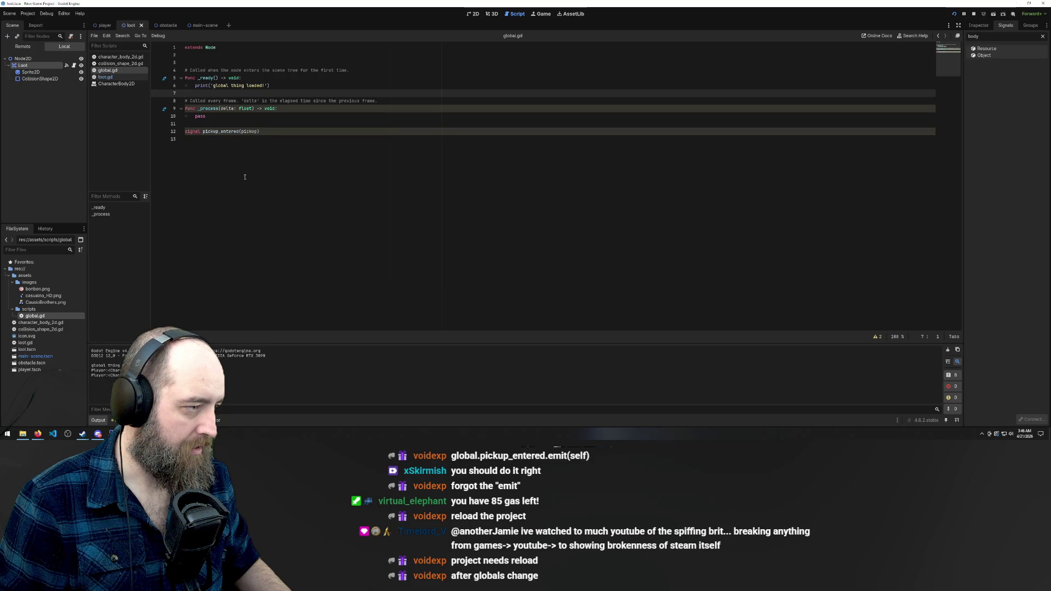
pyautogui.click(101, 77)
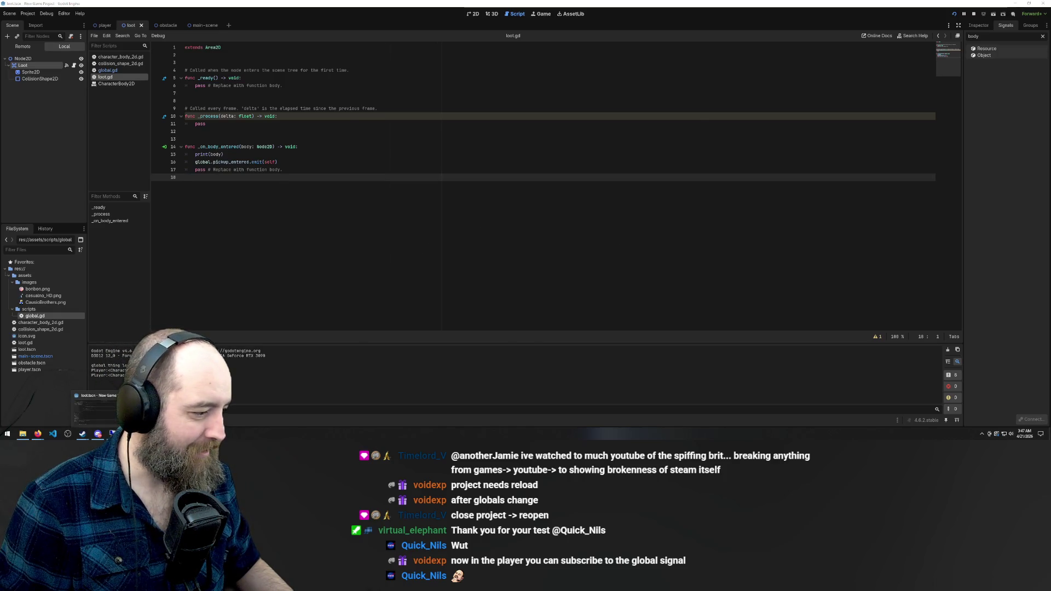
# - Run the game, walk the player back and forth over the candy many times, then stop it
pyautogui.press('F5')
pyautogui.press('Right')
pyautogui.press('Up')
pyautogui.press('Left')
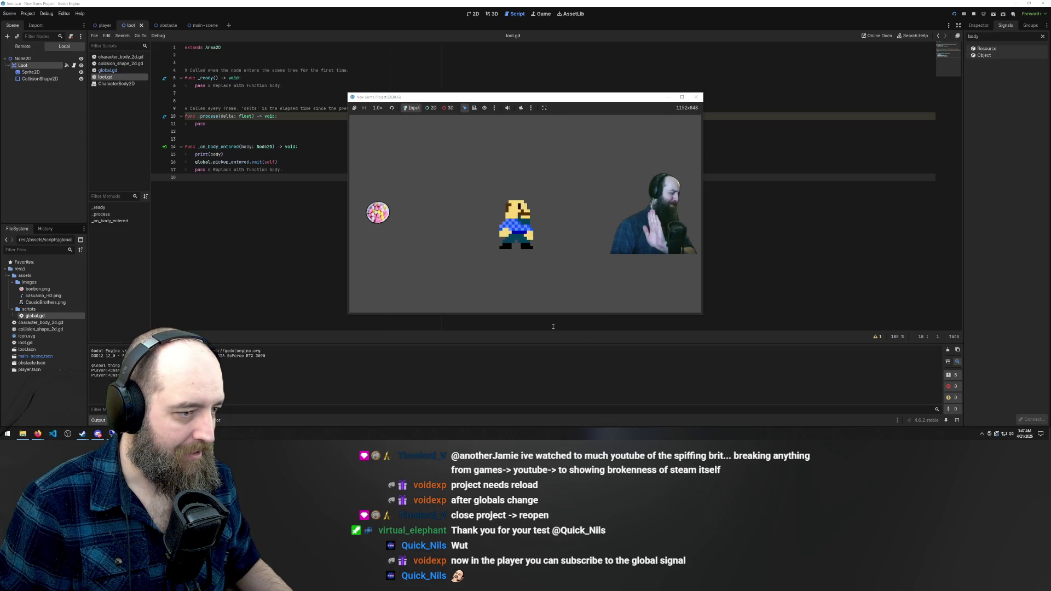
pyautogui.press('Right')
pyautogui.press('Left')
pyautogui.press('Right')
pyautogui.press('Left')
pyautogui.press('Right')
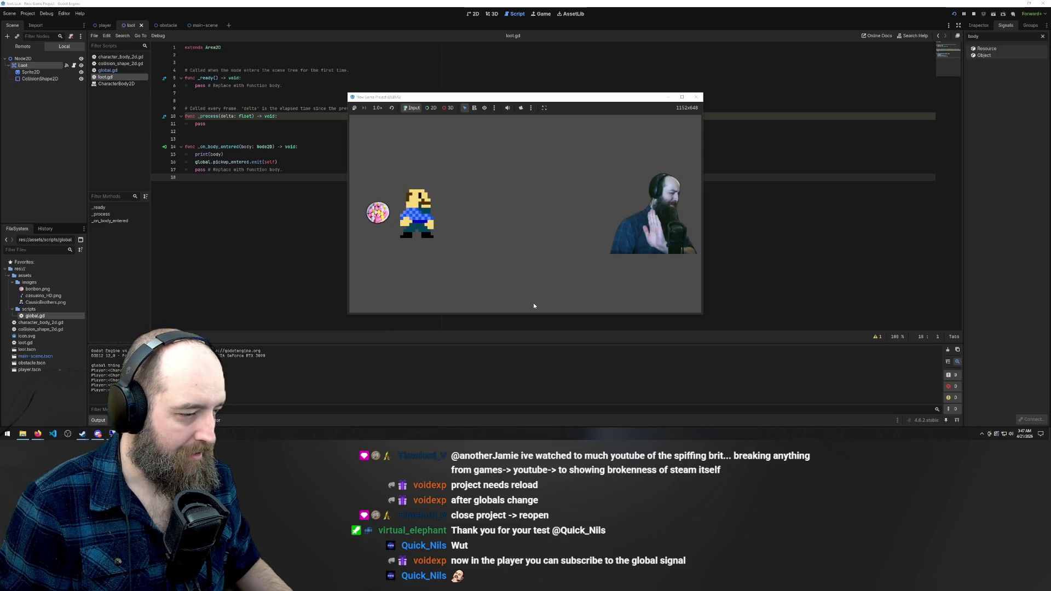
pyautogui.press('Left')
pyautogui.press('Right')
pyautogui.press('Left')
pyautogui.press('Right')
pyautogui.press('Right')
pyautogui.press('Left')
pyautogui.press('Right')
pyautogui.press('Left')
pyautogui.press('Right')
pyautogui.press('Left')
pyautogui.press('Right')
pyautogui.press('Left')
pyautogui.press('Right')
pyautogui.press('Left')
pyautogui.press('Right')
pyautogui.press('Left')
pyautogui.press('Right')
pyautogui.press('Right')
pyautogui.press('Right')
pyautogui.press('Up')
pyautogui.press('Right')
pyautogui.press('Up')
pyautogui.press('Right')
pyautogui.press('Left')
pyautogui.press('Down')
pyautogui.press('Left')
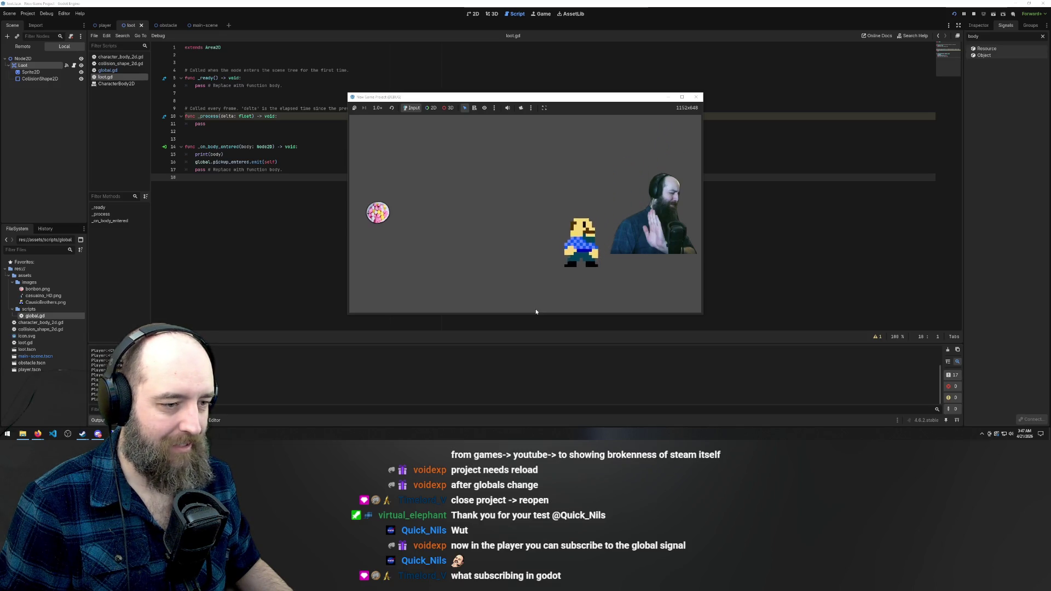
pyautogui.press('Up')
pyautogui.press('Right')
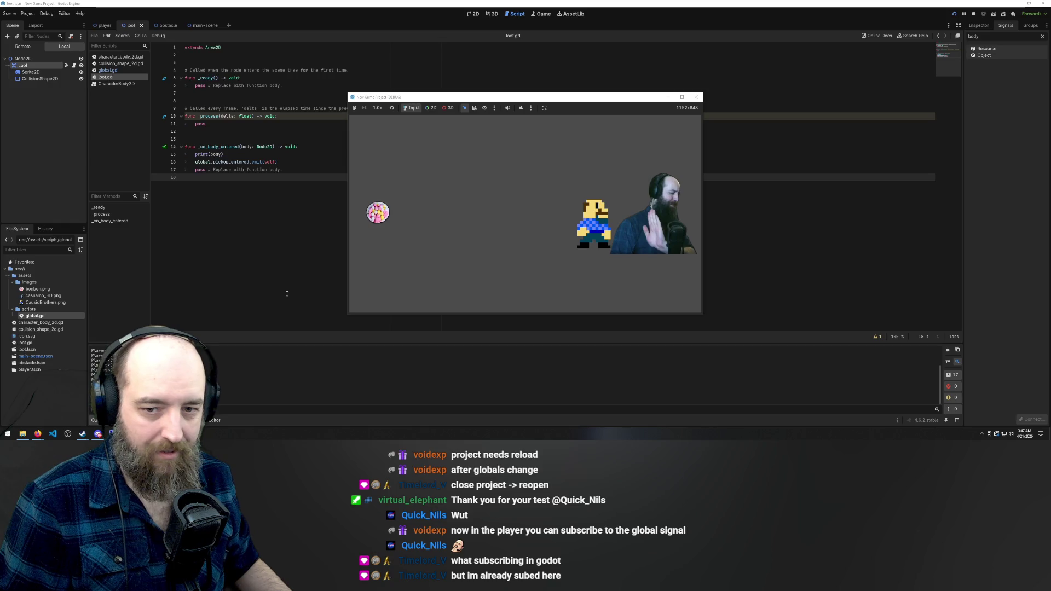
pyautogui.press('F8')
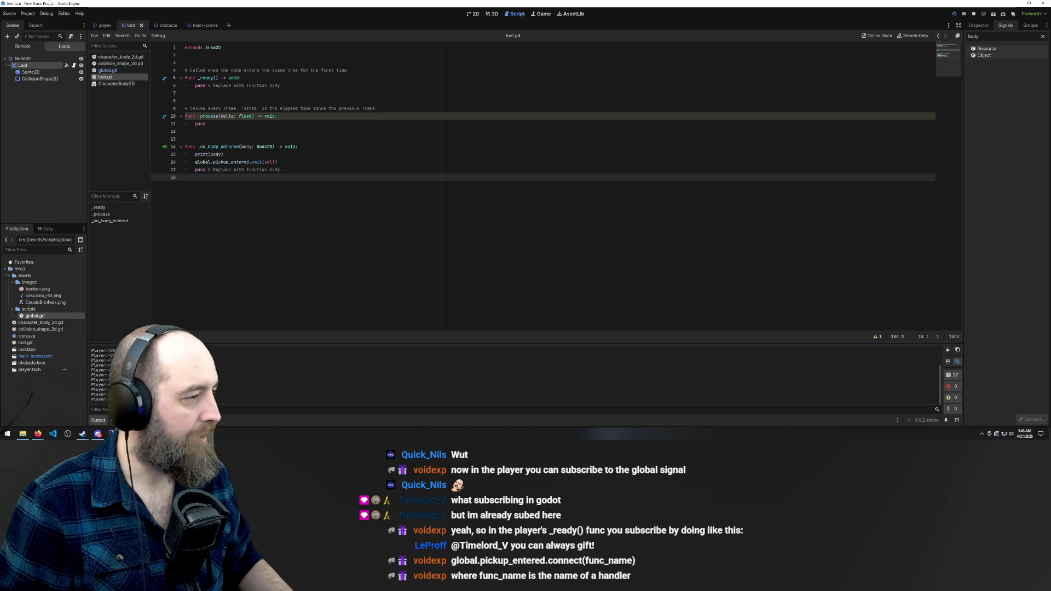
pyautogui.click(167, 24)
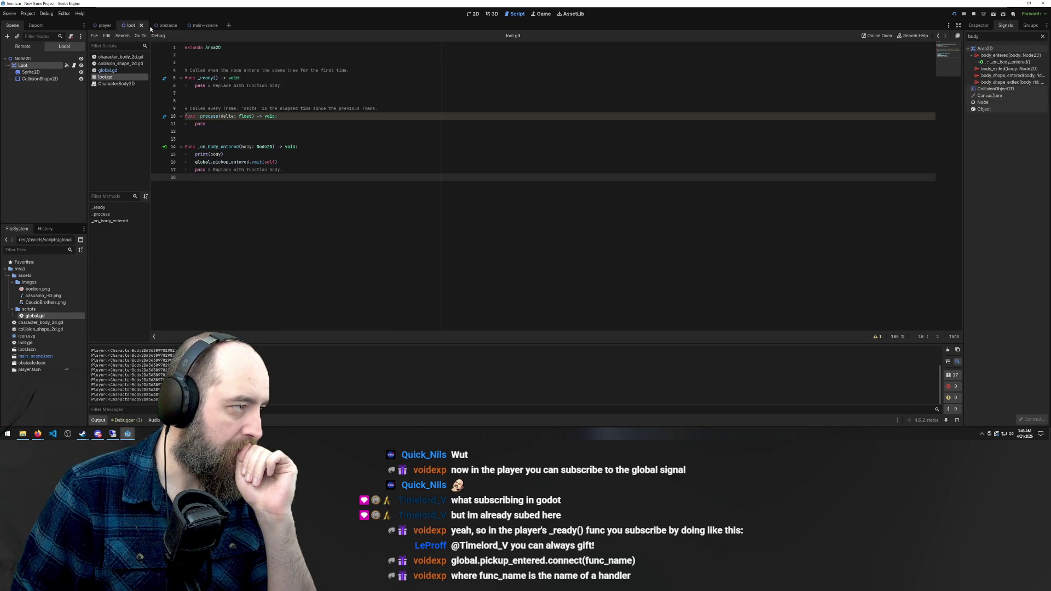
# - Check the main scene and CharacterBody2D help page, then return to loot.gd's emit line
pyautogui.click(203, 25)
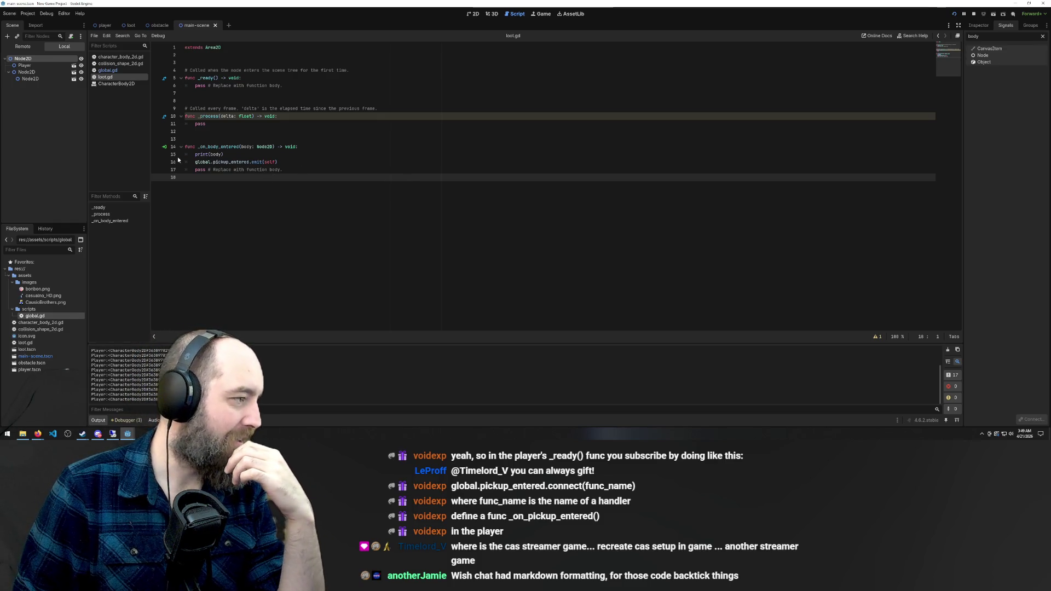
pyautogui.click(112, 83)
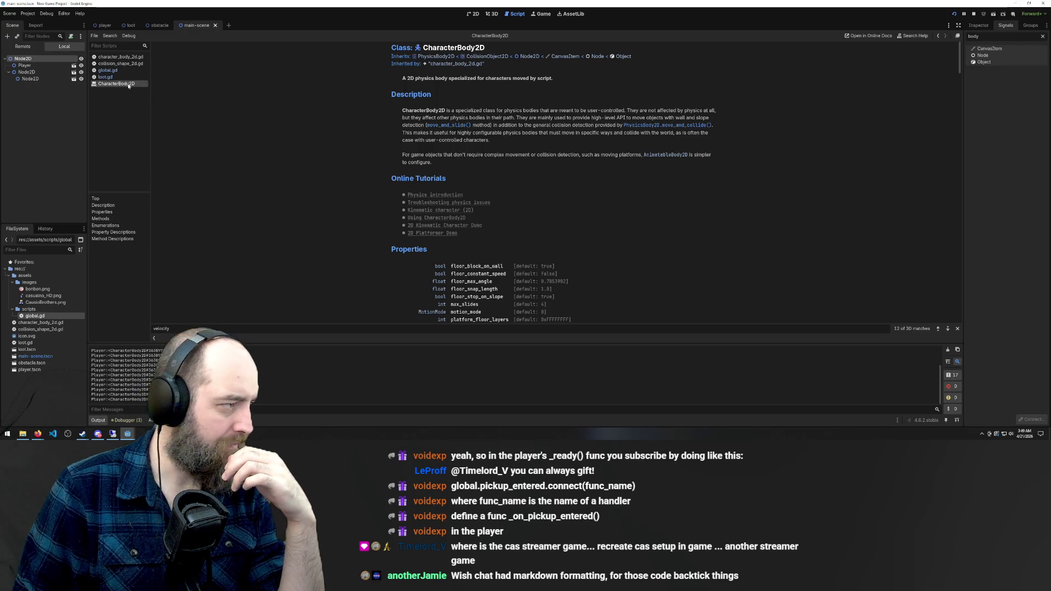
pyautogui.rightClick(144, 84)
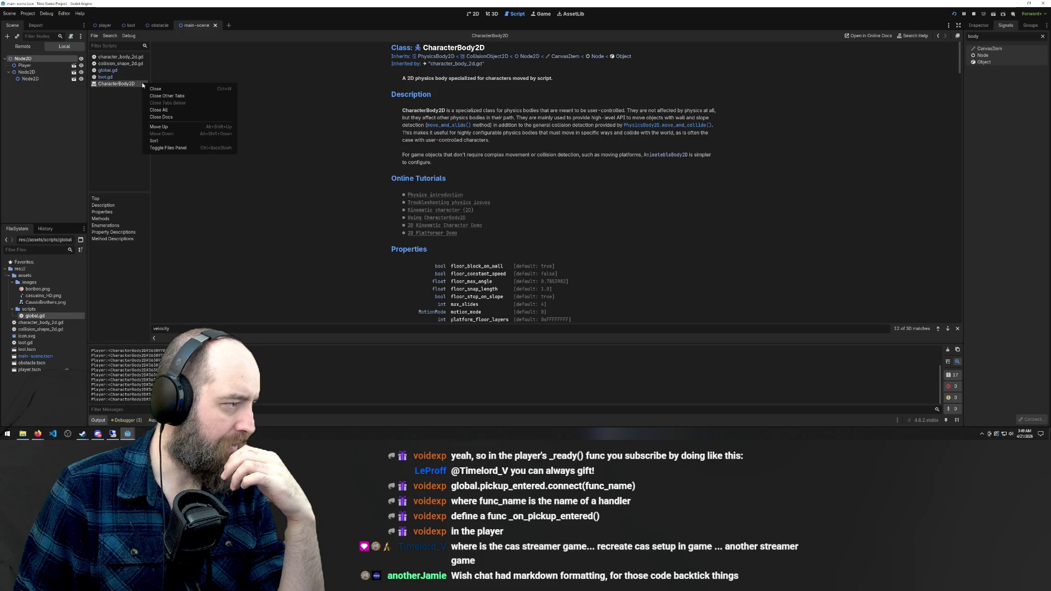
pyautogui.click(158, 90)
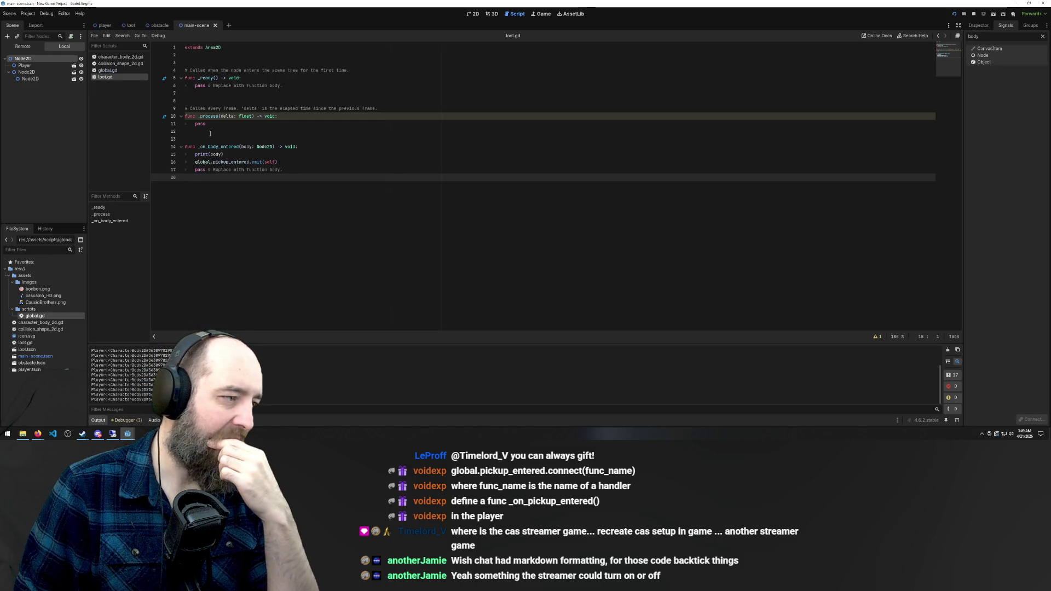
pyautogui.click(306, 164)
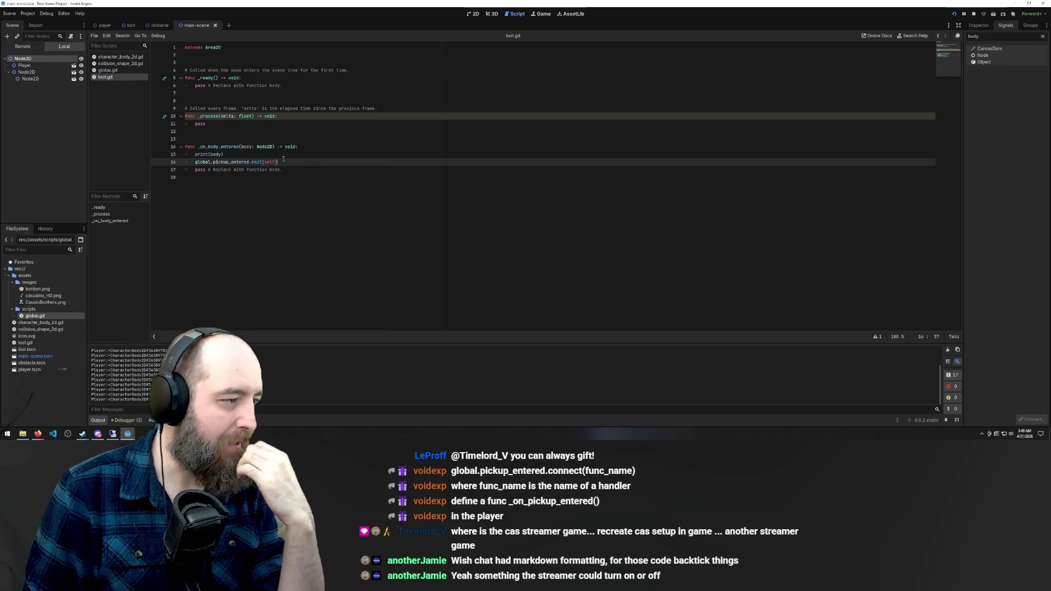
# - Highlight emit in loot.gd and the signal pickup_entered(pickup) declaration in global.gd, then switch to the obstacle scene
pyautogui.click(239, 154)
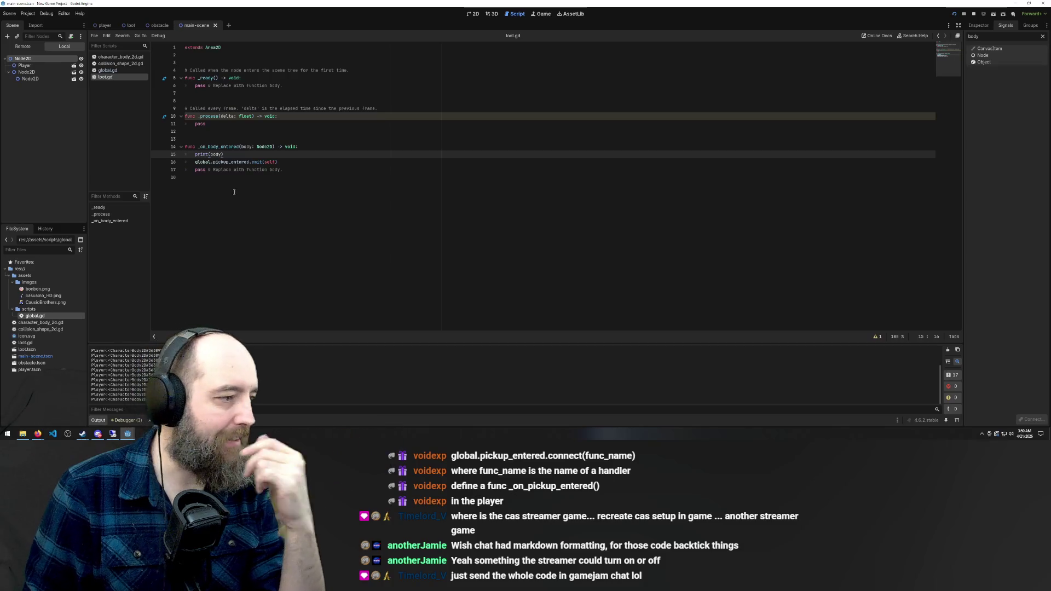
pyautogui.moveTo(259, 162)
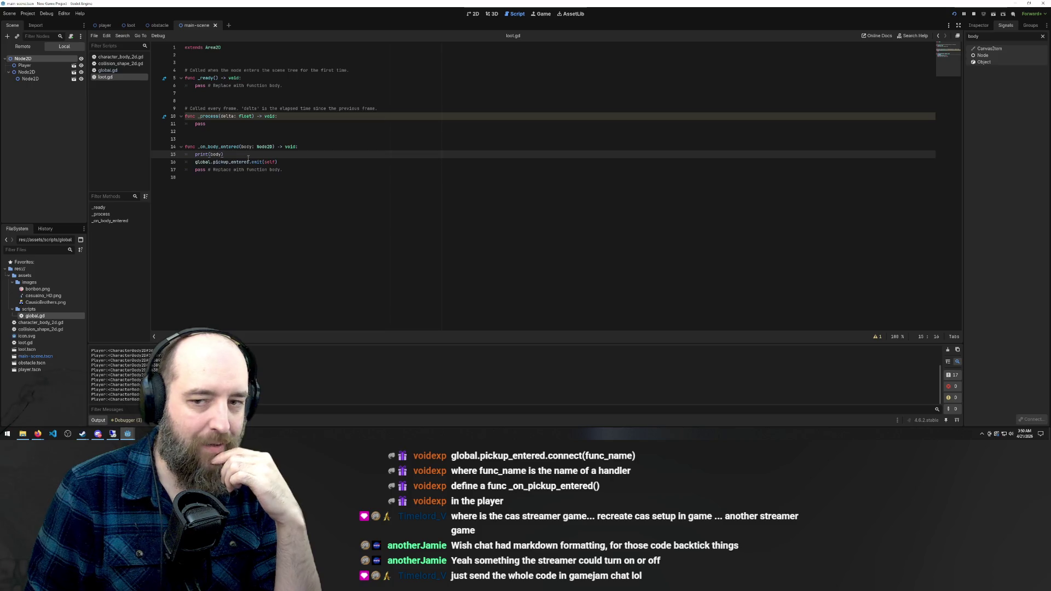
pyautogui.doubleClick(253, 163)
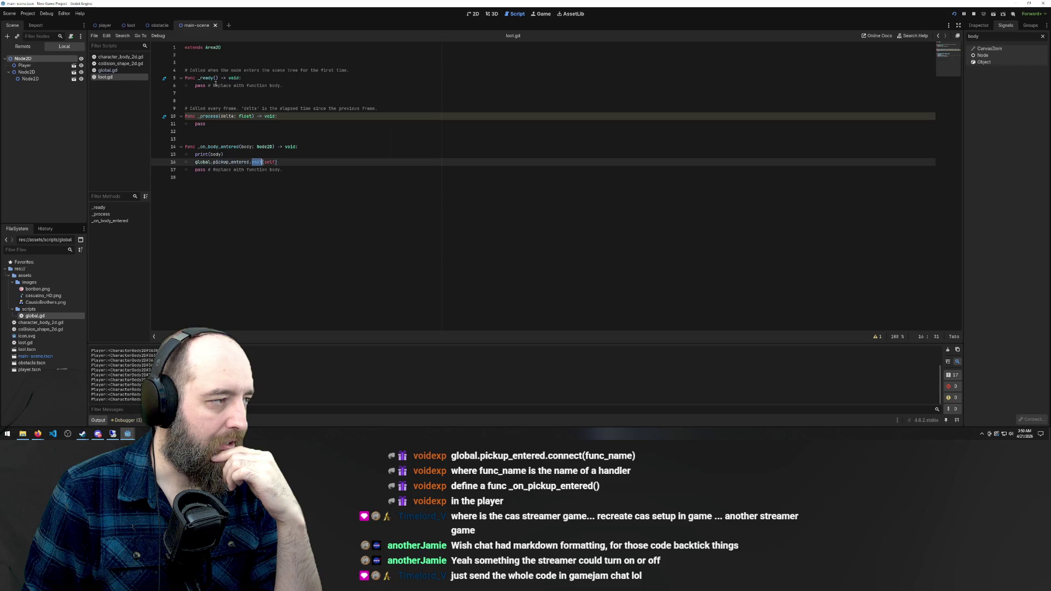
pyautogui.click(104, 71)
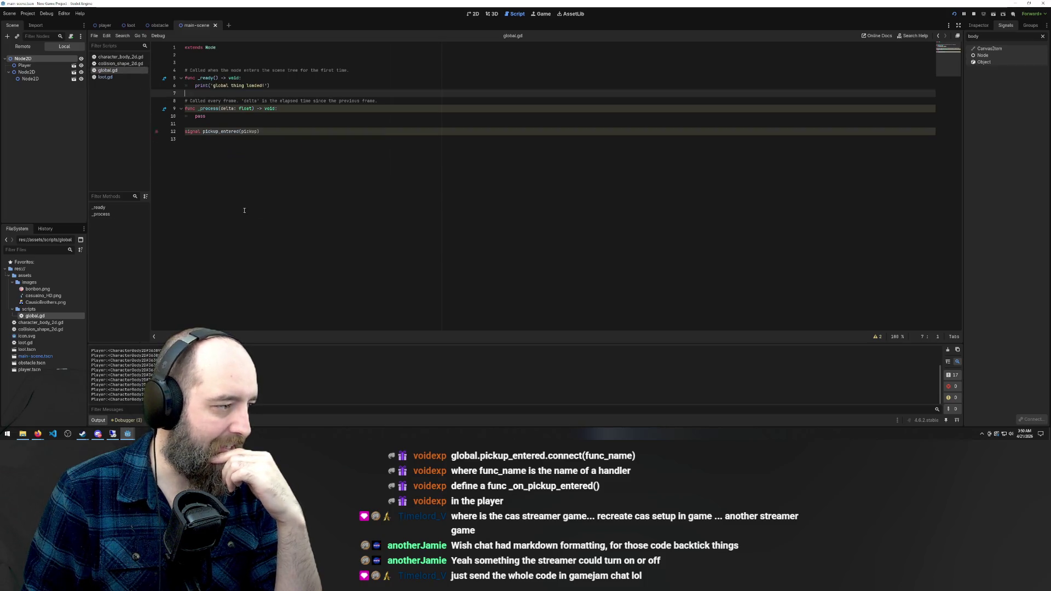
pyautogui.doubleClick(192, 132)
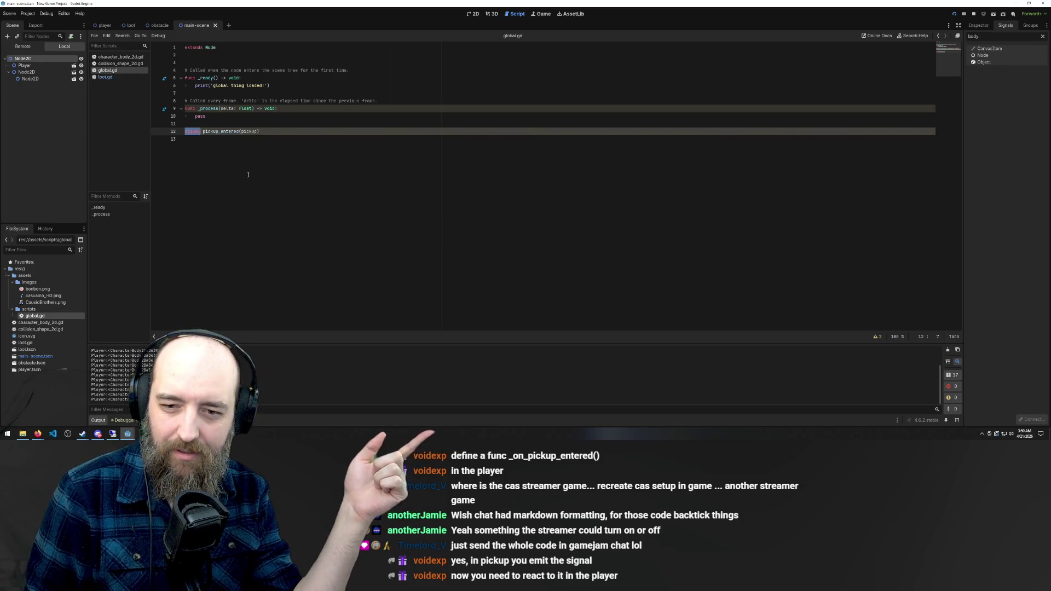
pyautogui.moveTo(207, 131); pyautogui.dragTo(258, 132)
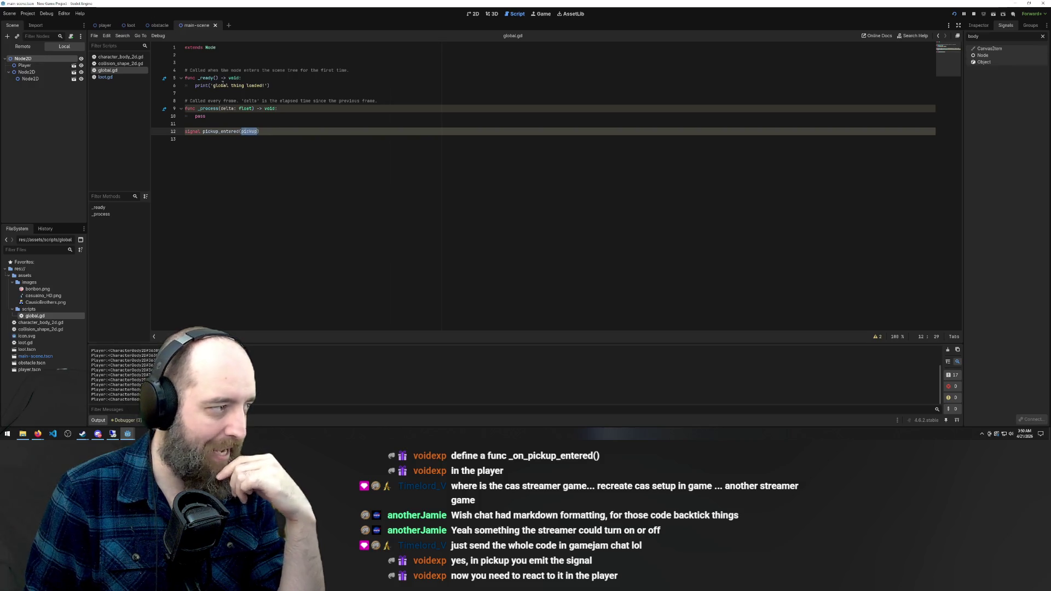
pyautogui.click(158, 25)
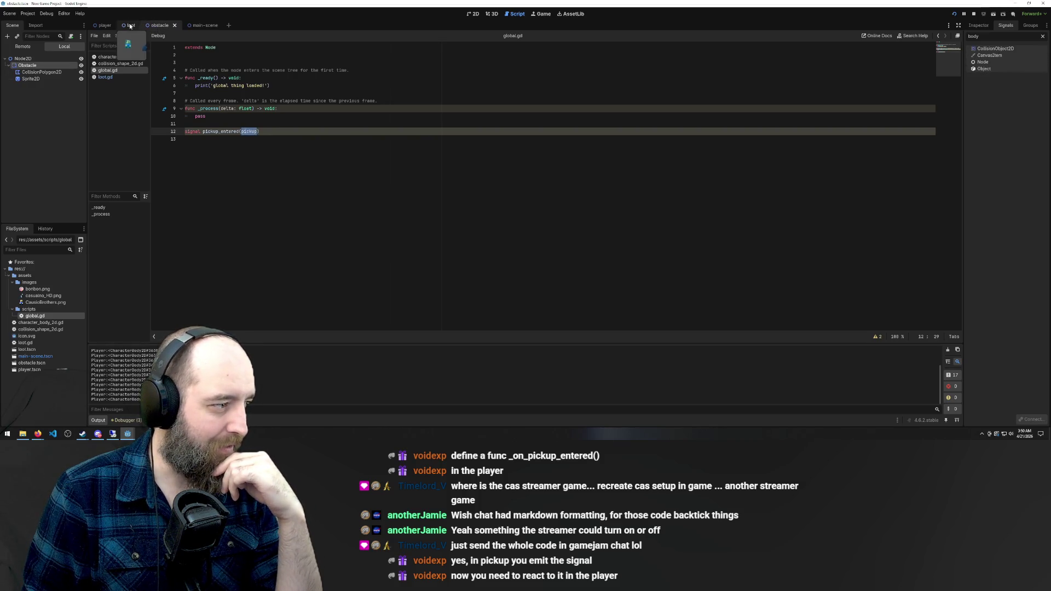
# - In the player scene, open character_body_2d.gd and add a blank line after _physics_process
pyautogui.click(104, 26)
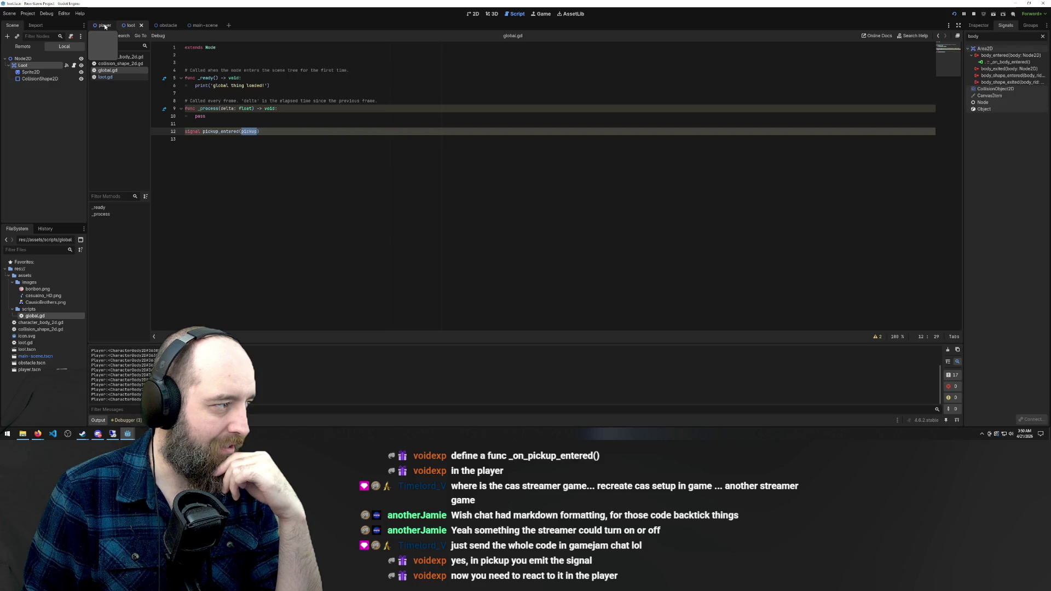
pyautogui.click(109, 77)
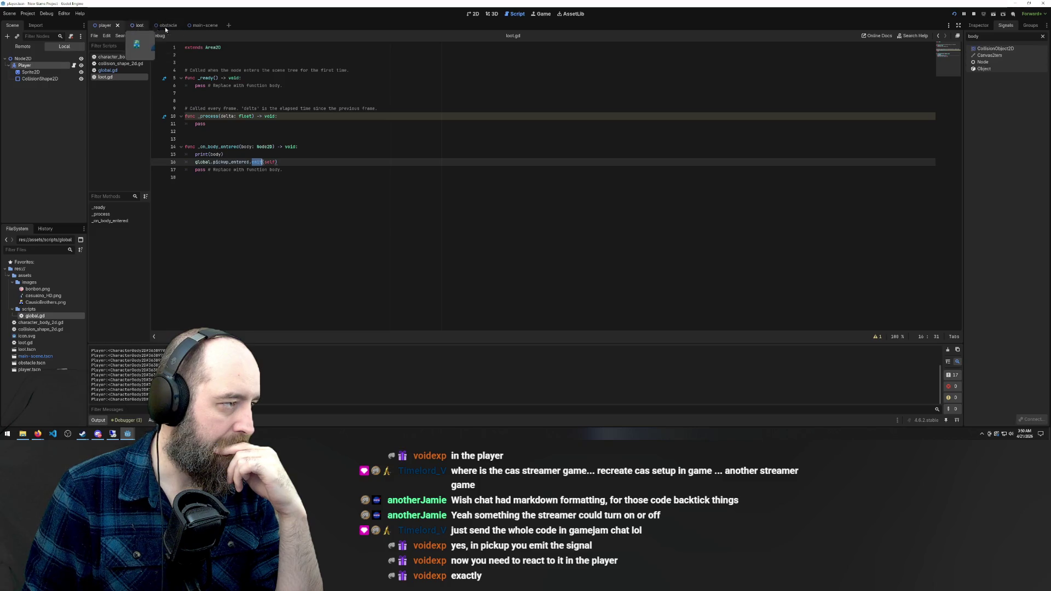
pyautogui.click(117, 69)
pyautogui.click(114, 57)
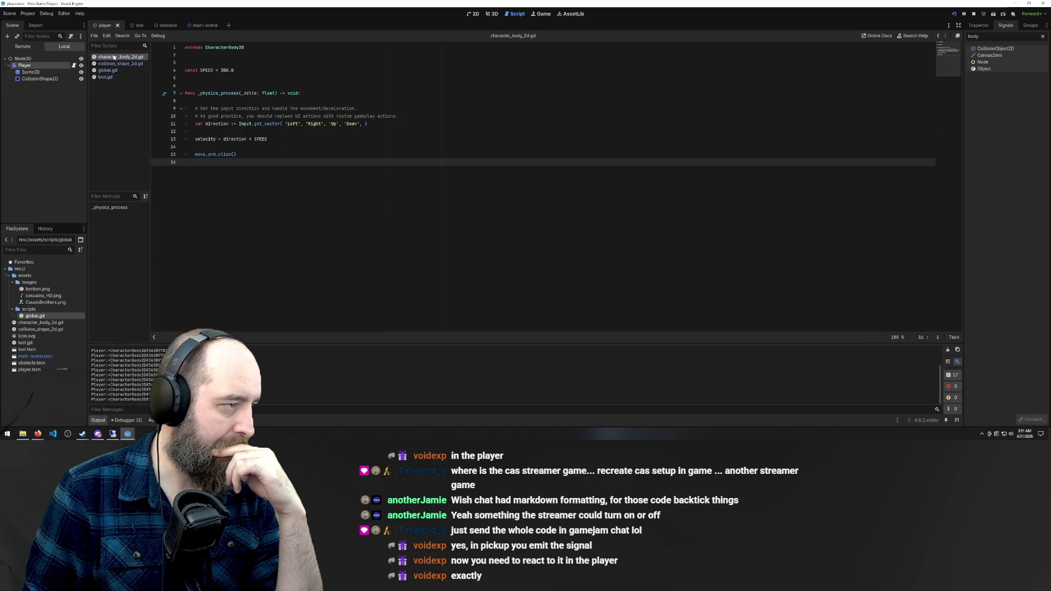
pyautogui.click(112, 64)
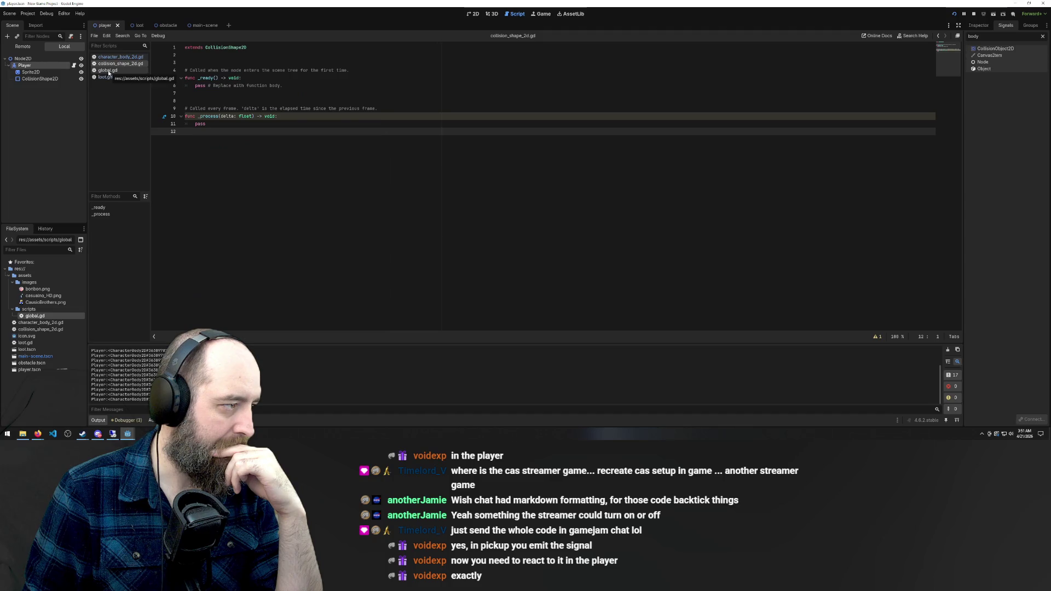
pyautogui.click(112, 57)
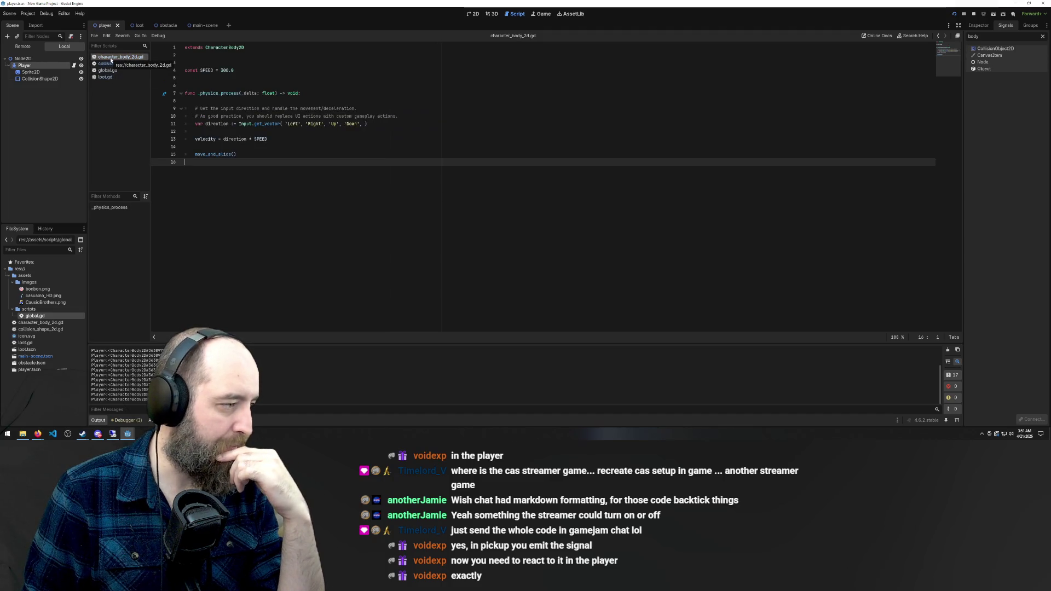
pyautogui.press('Return')
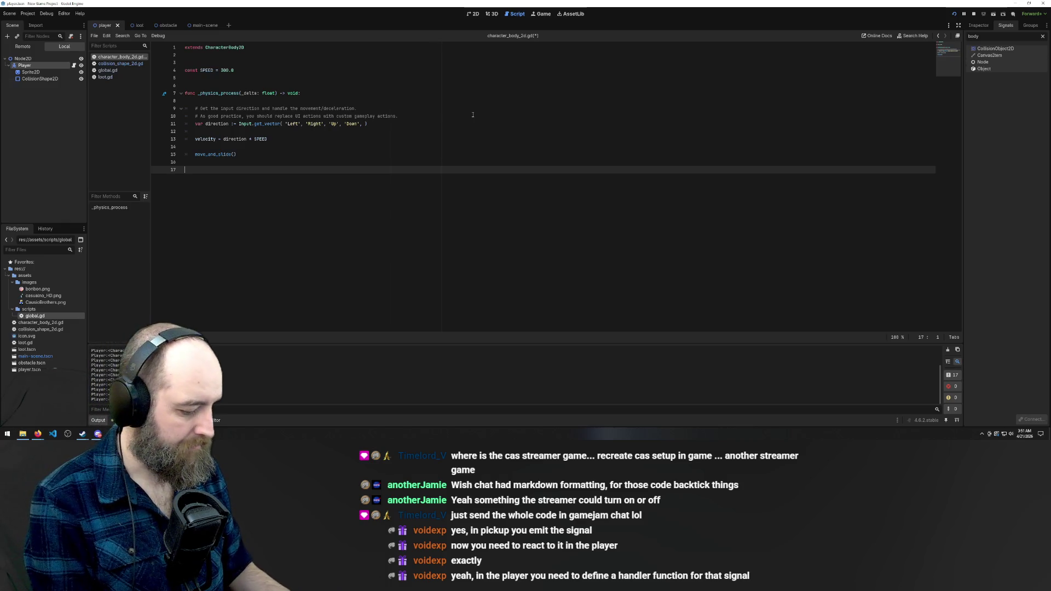
# - Write the header func global.pickup_entered() -> void: at the end of the player script
pyautogui.write('global.')
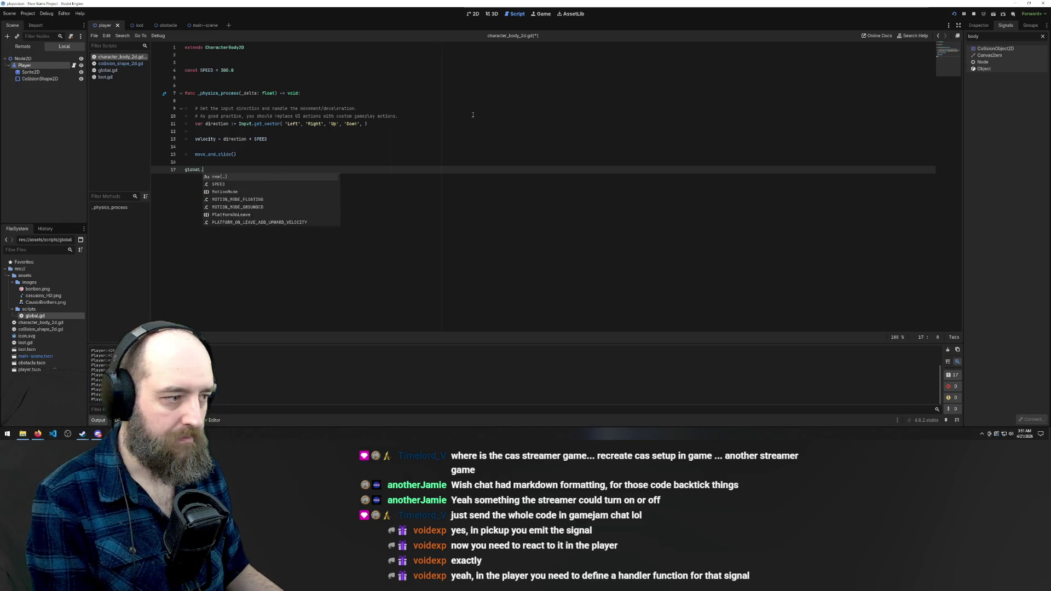
pyautogui.write('pick')
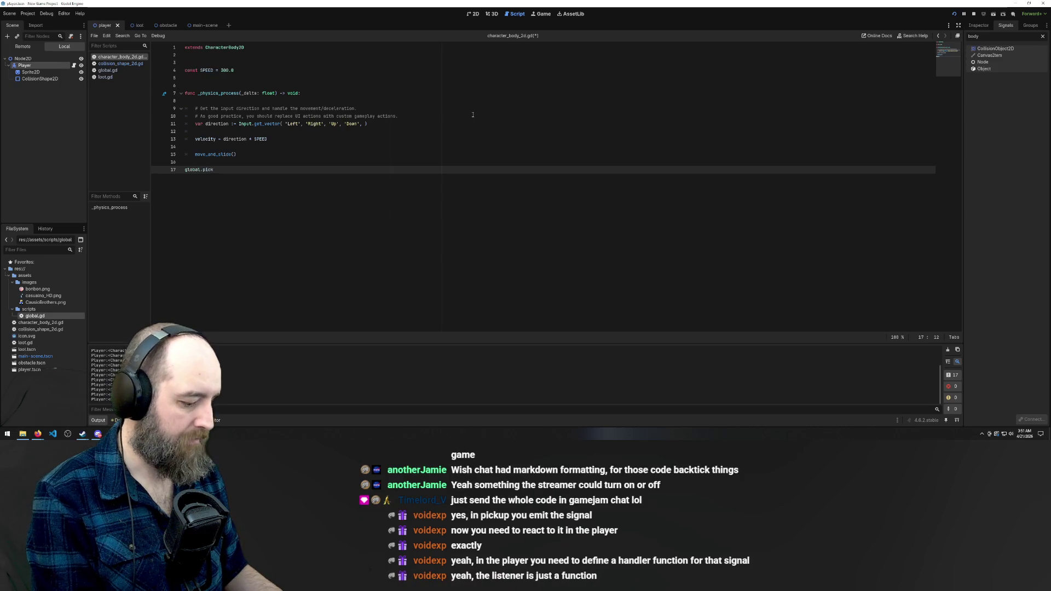
pyautogui.write('up')
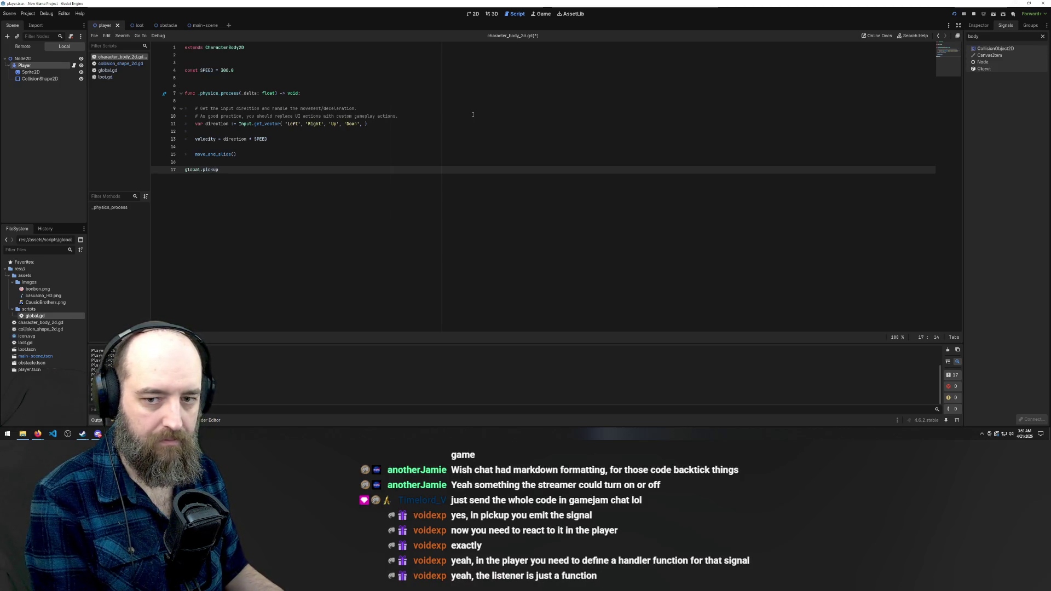
pyautogui.hotkey('ctrl', 'BackSpace')
pyautogui.press('BackSpace')
pyautogui.press('BackSpace')
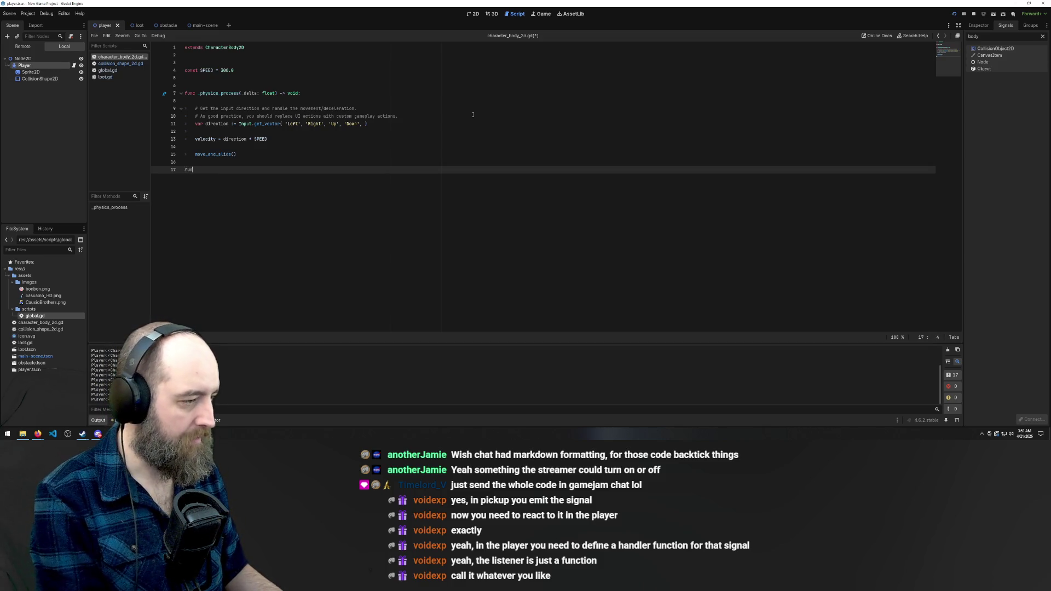
pyautogui.write('c')
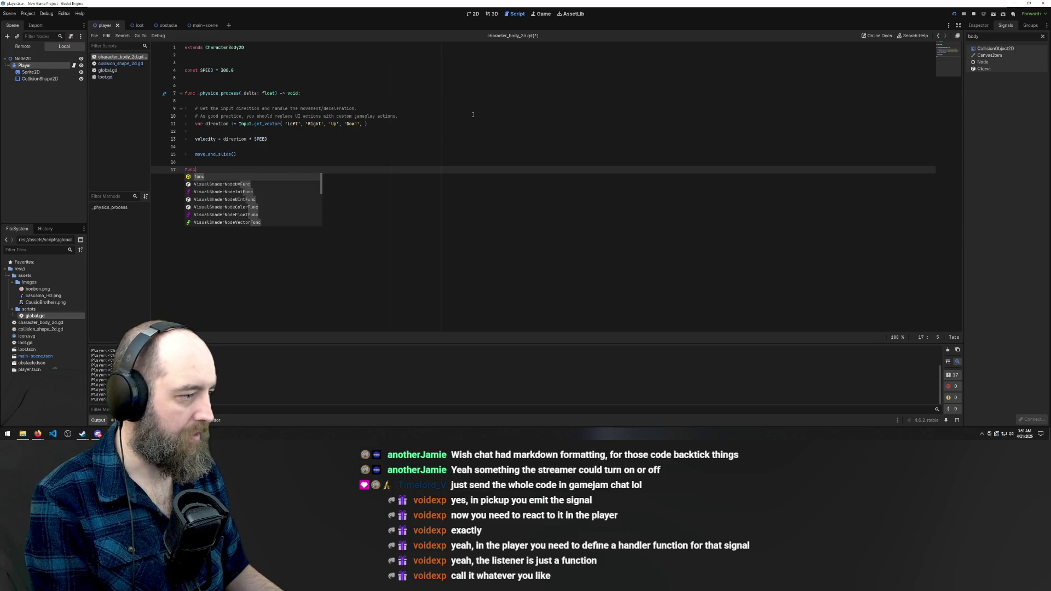
pyautogui.press('BackSpace')
pyautogui.press('BackSpace')
pyautogui.press('BackSpace')
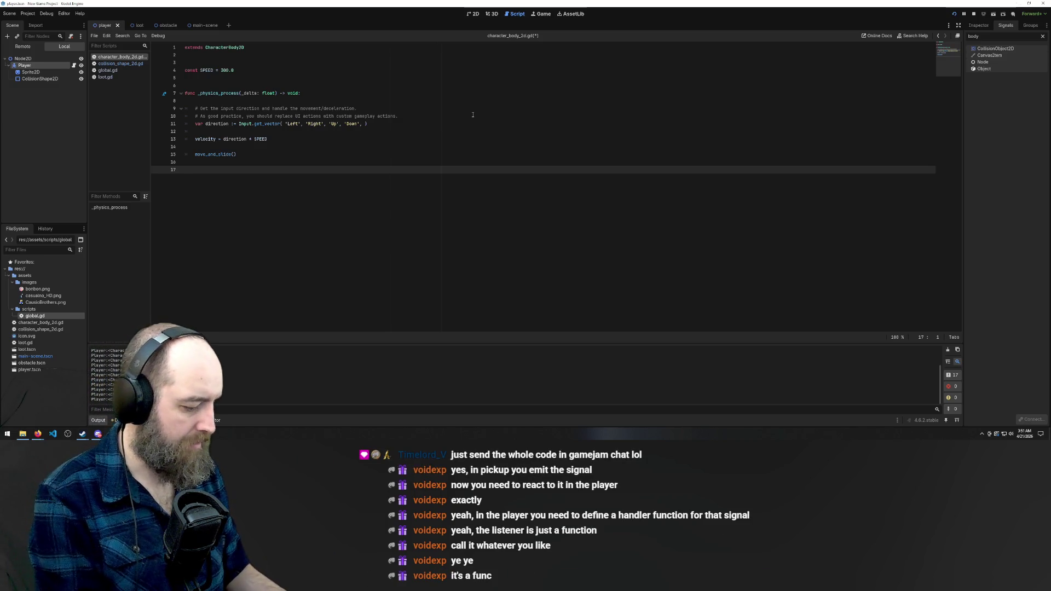
pyautogui.write('functi')
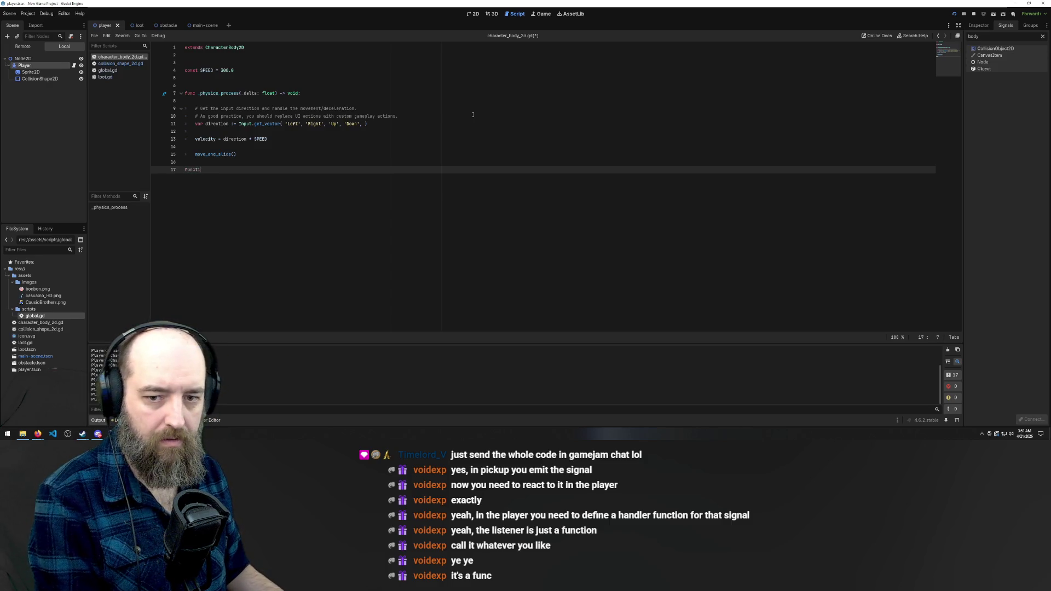
pyautogui.press('BackSpace')
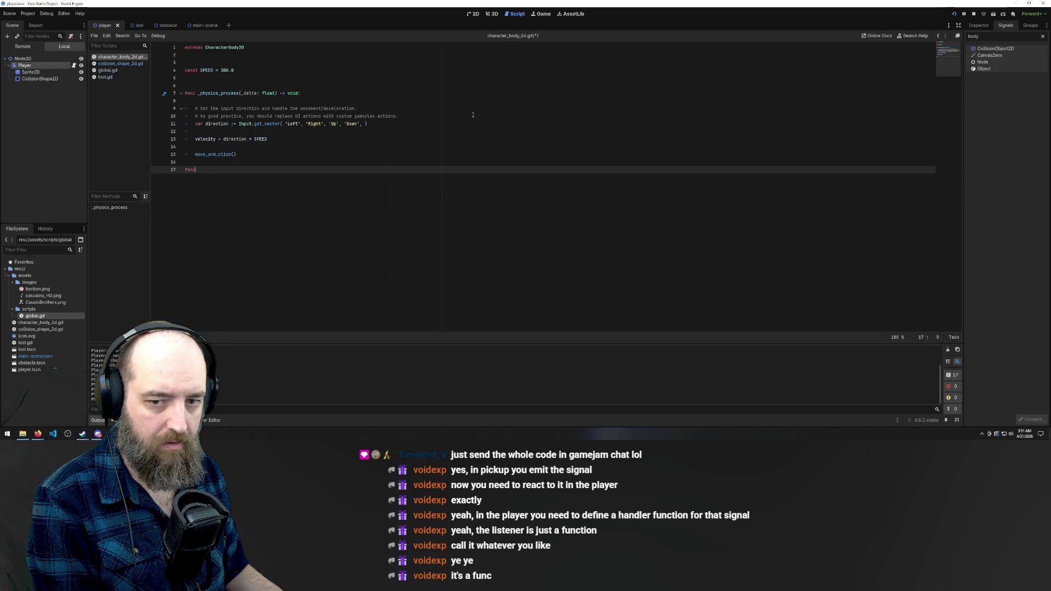
pyautogui.write('glo')
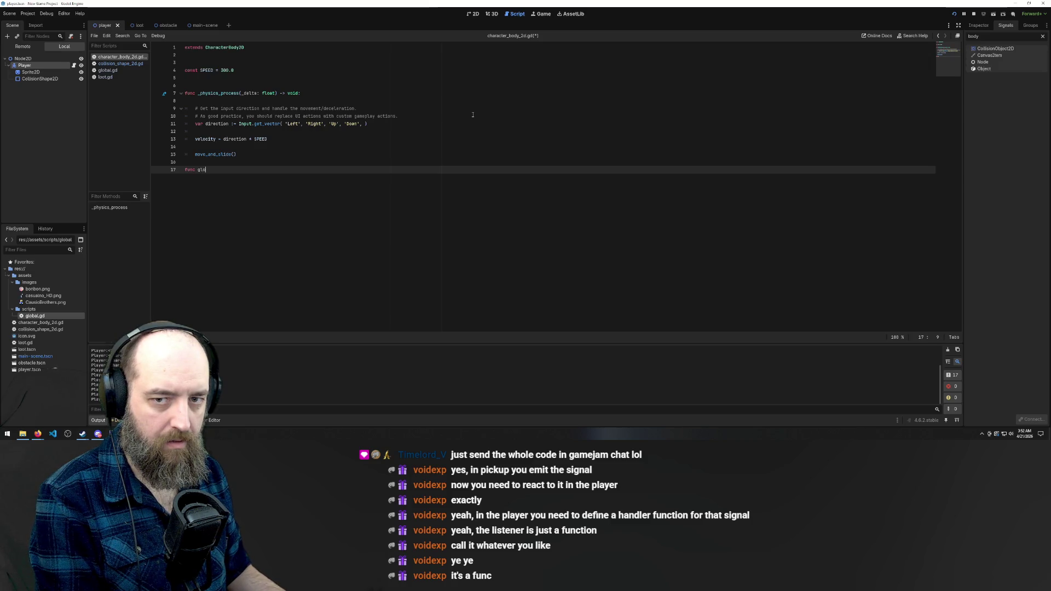
pyautogui.write('bal')
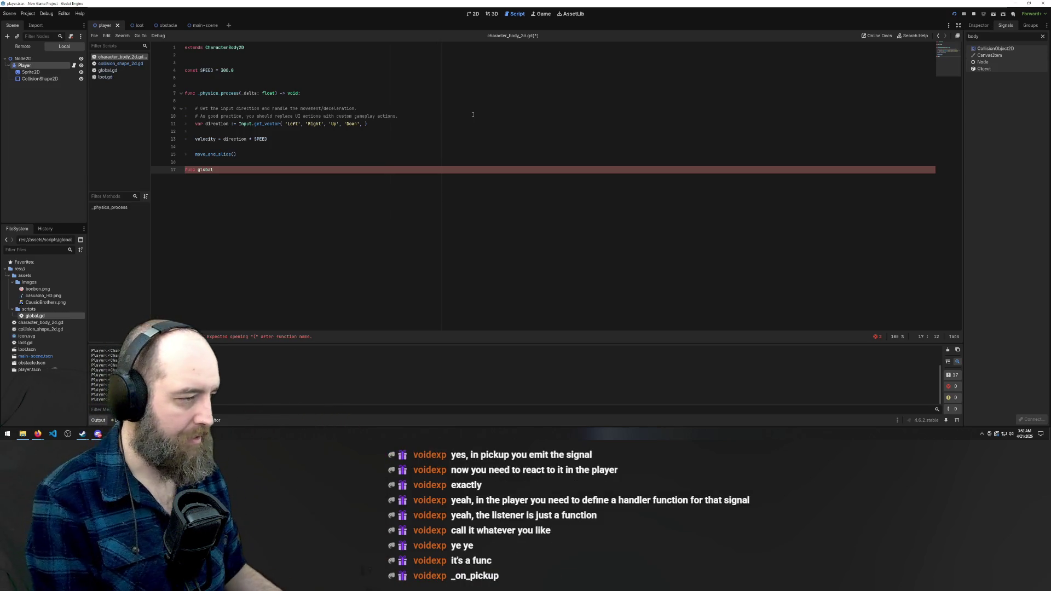
pyautogui.write('.')
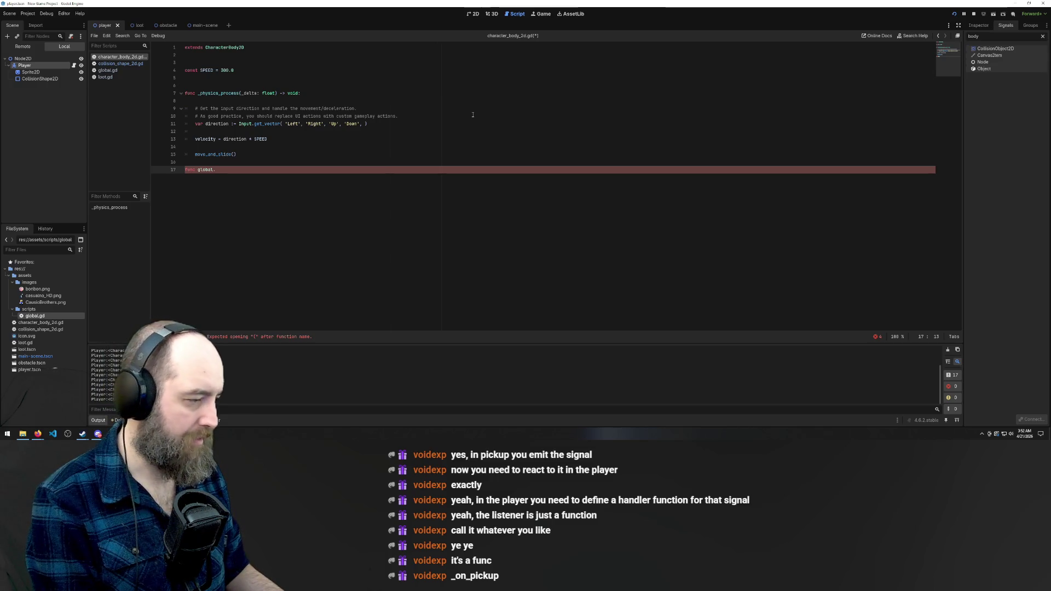
pyautogui.write('pickup_ene')
pyautogui.press('BackSpace')
pyautogui.write('tered')
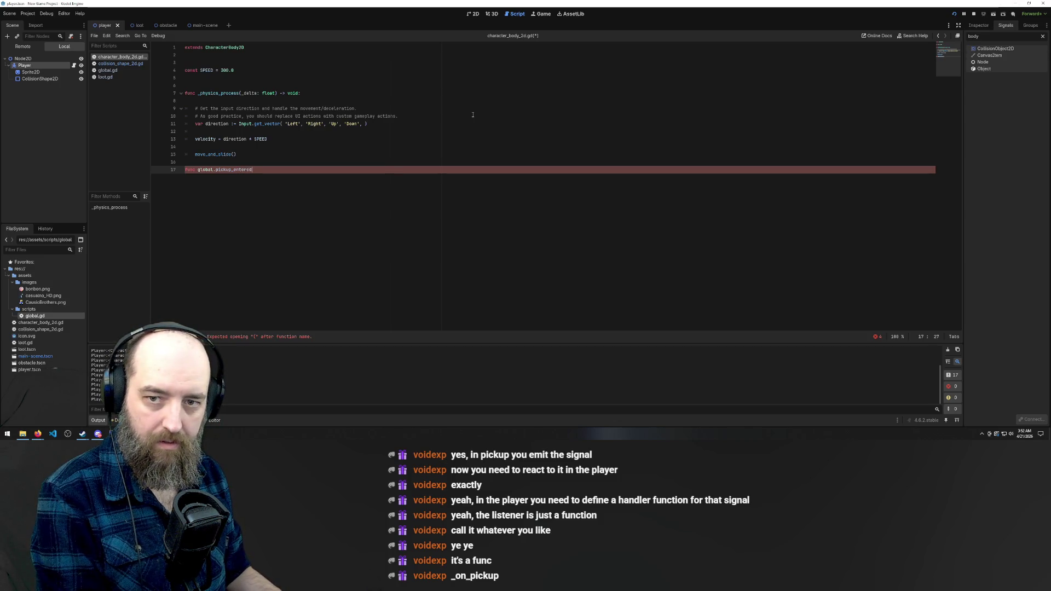
pyautogui.write('(')
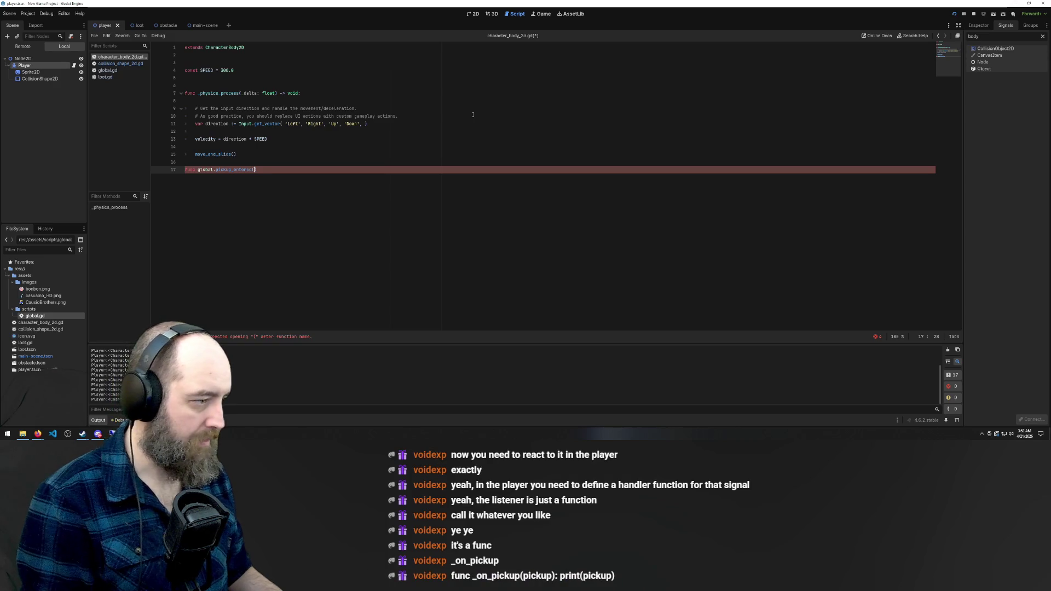
pyautogui.write(')')
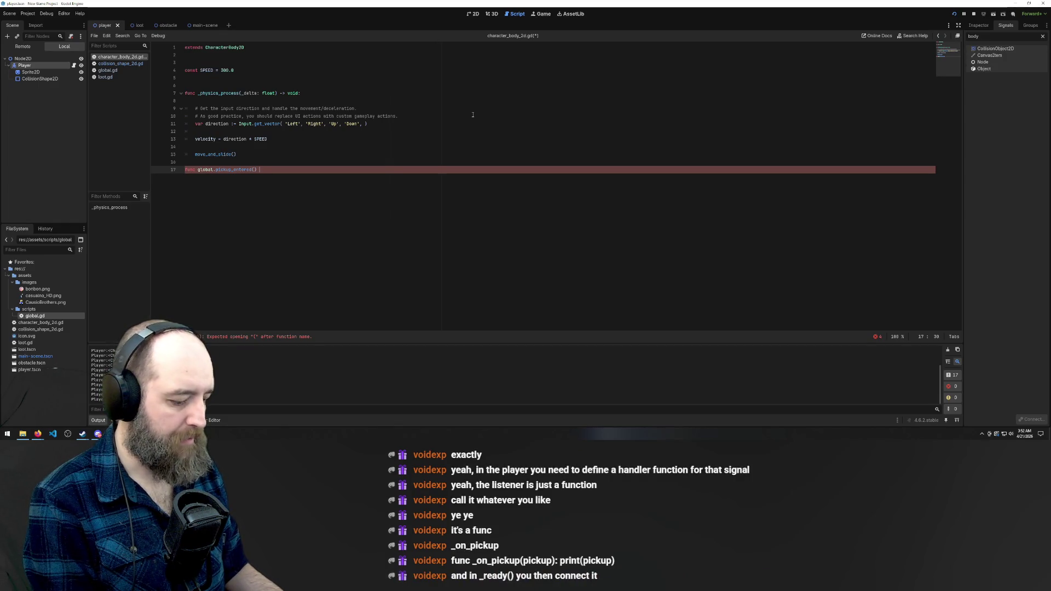
pyautogui.write('->')
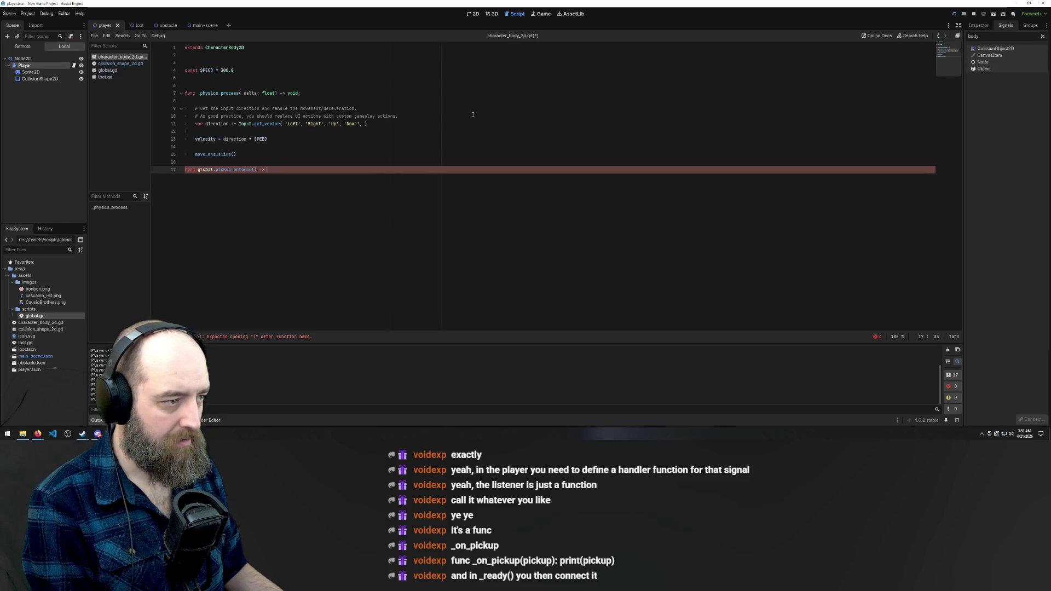
pyautogui.write(' voi')
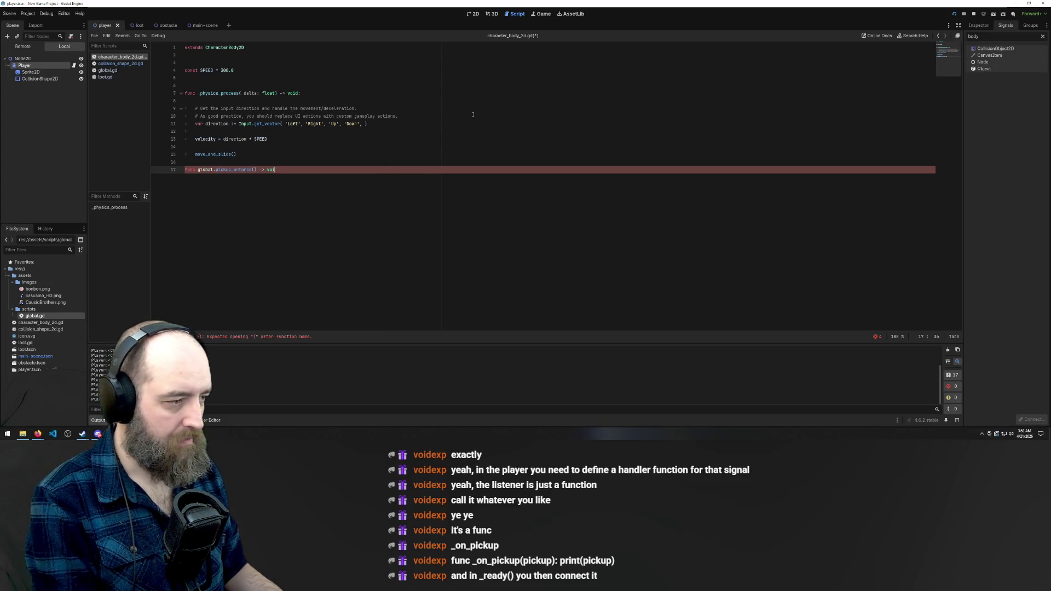
pyautogui.write('d:')
# - Add print(pick) as the function body and select the function name for replacement
pyautogui.press('Return')
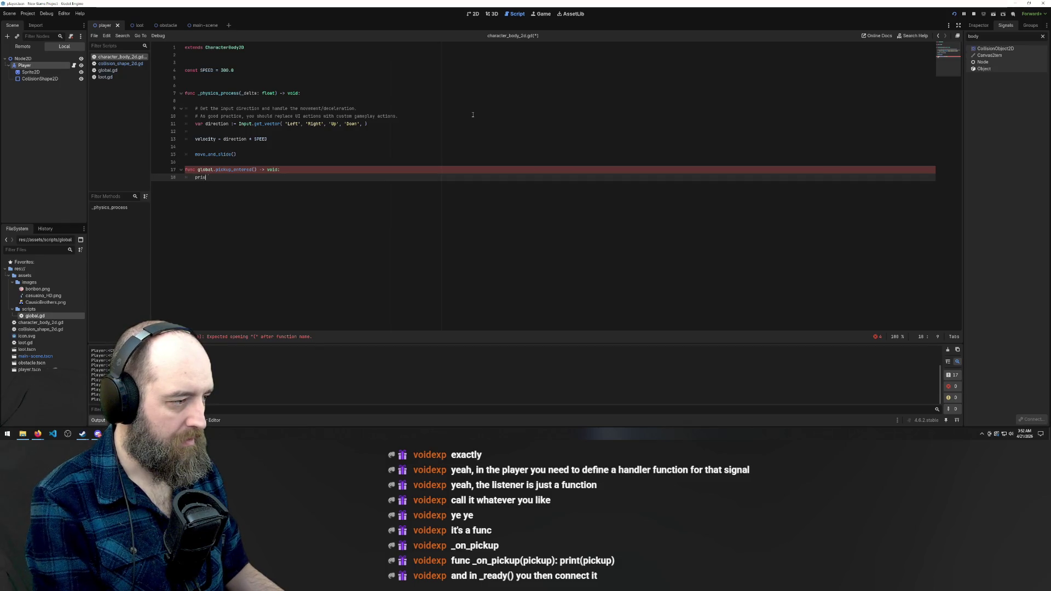
pyautogui.write('(p')
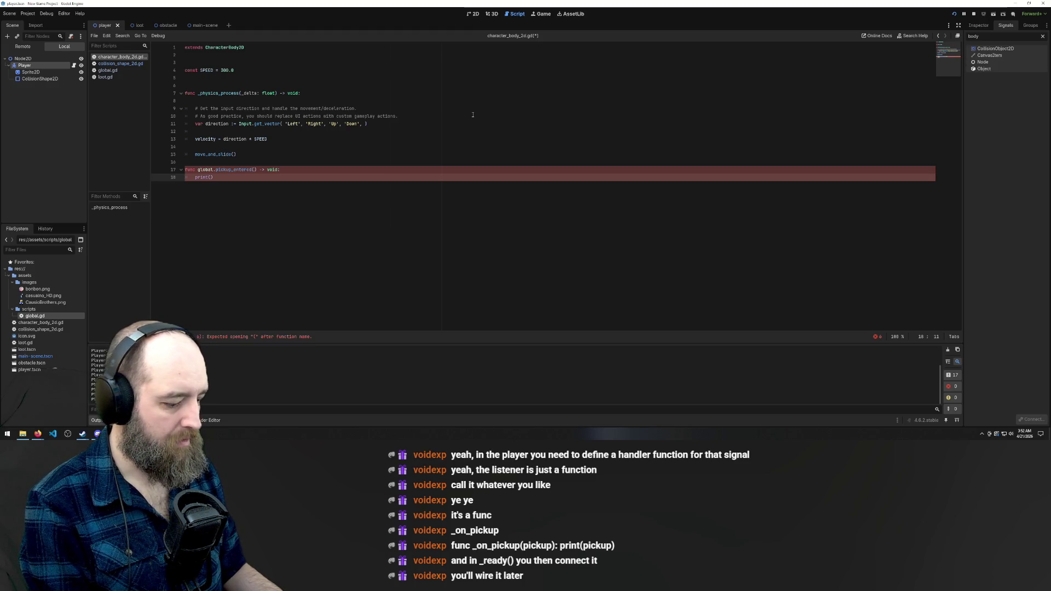
pyautogui.write('ick')
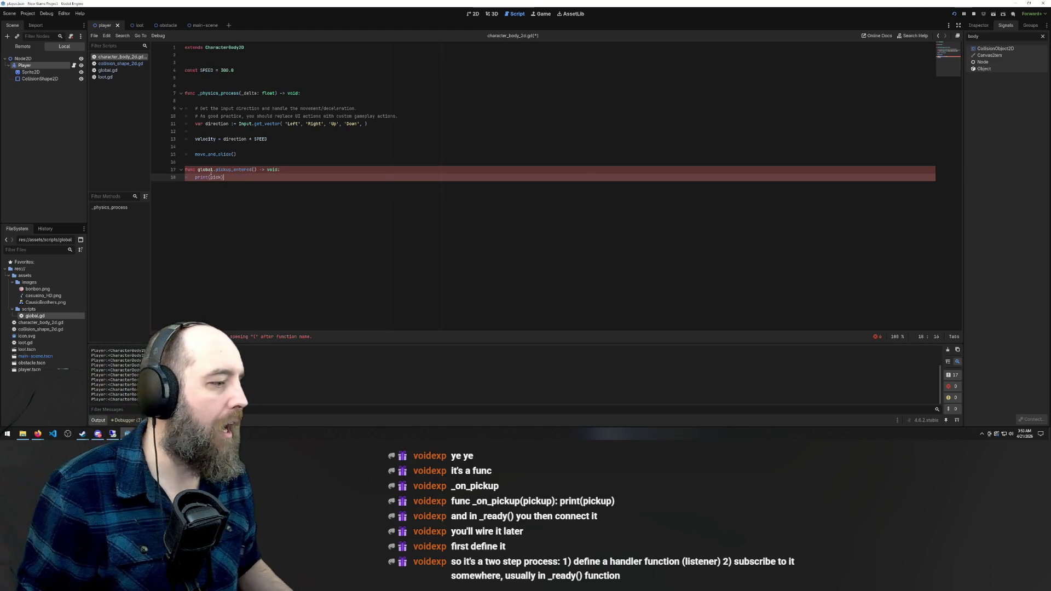
pyautogui.moveTo(198, 170); pyautogui.dragTo(258, 170)
pyautogui.hotkey('ctrl', 'c')
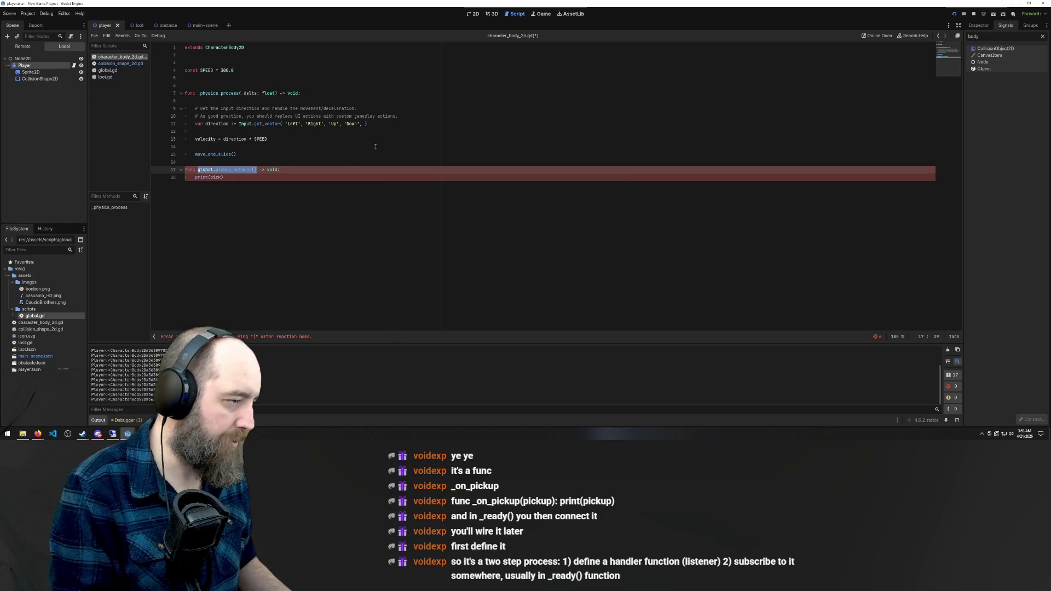
# - Replace the selected name with pickup() so the header reads func pickup() -> void:
pyautogui.write('pick')
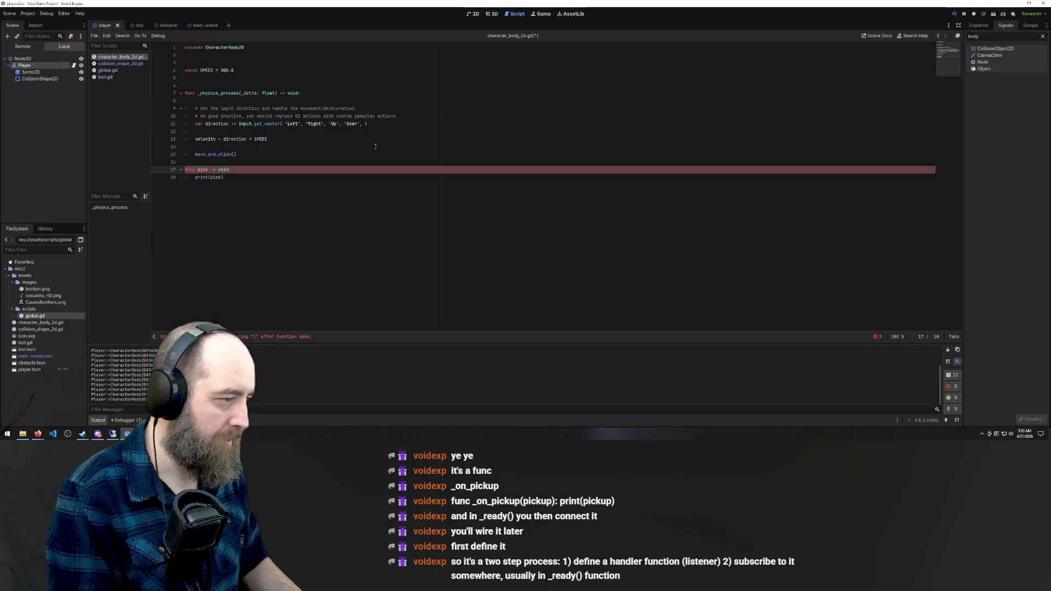
pyautogui.write('up')
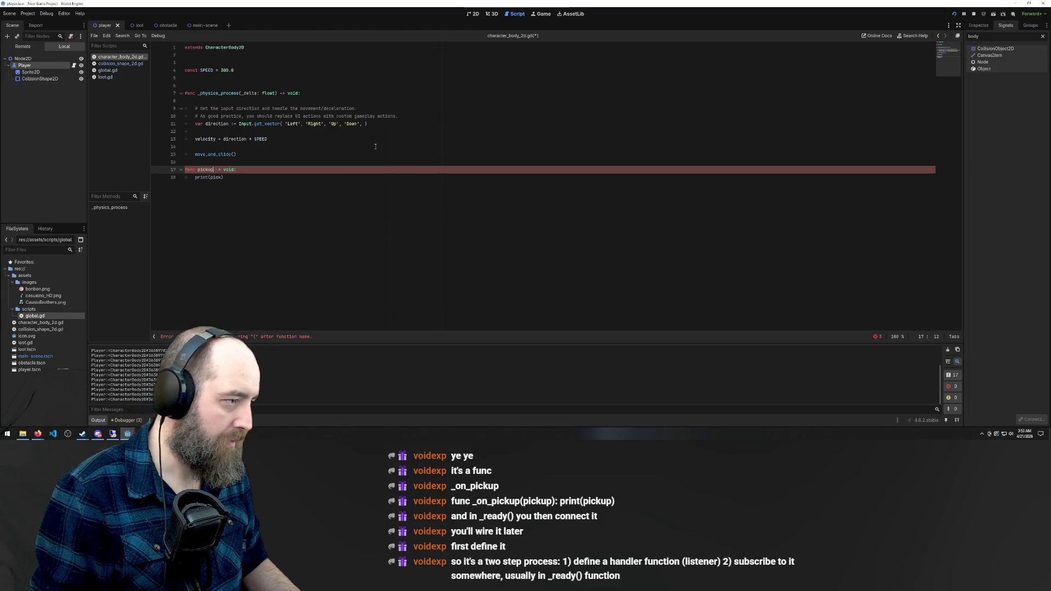
pyautogui.write('(')
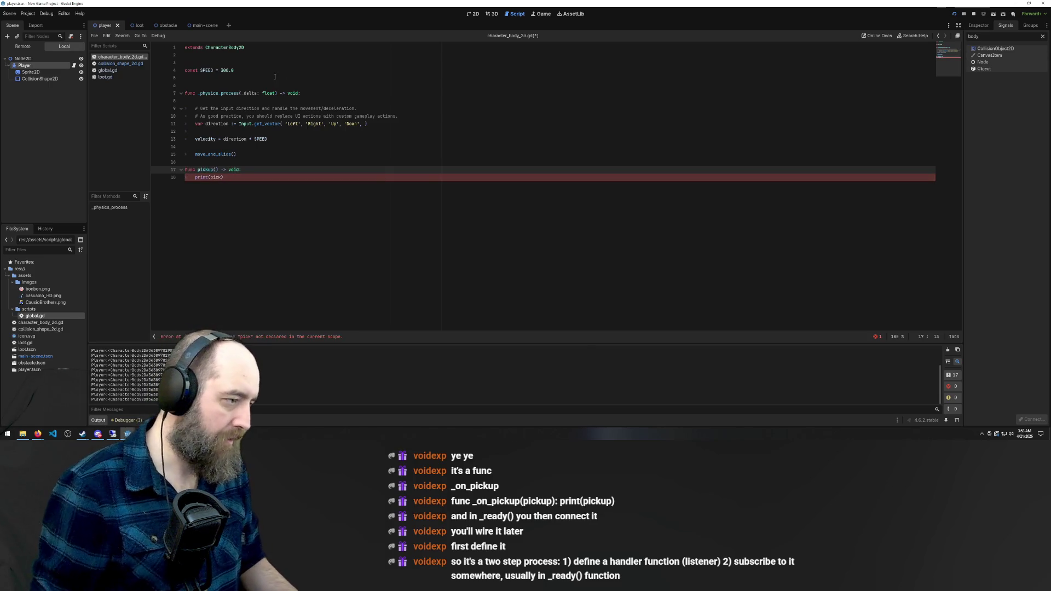
pyautogui.click(243, 184)
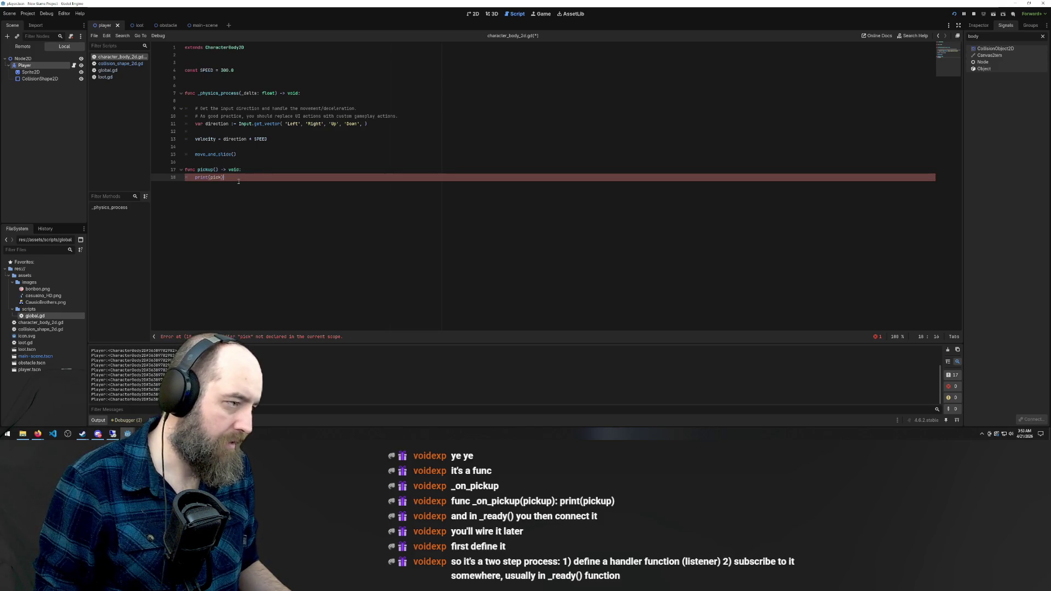
# - Paste global.pickup_entered() above the pickup function, then remove it and the blank lines again
pyautogui.click(204, 163)
pyautogui.press('Return')
pyautogui.press('Return')
pyautogui.press('Up')
pyautogui.hotkey('ctrl', 'v')
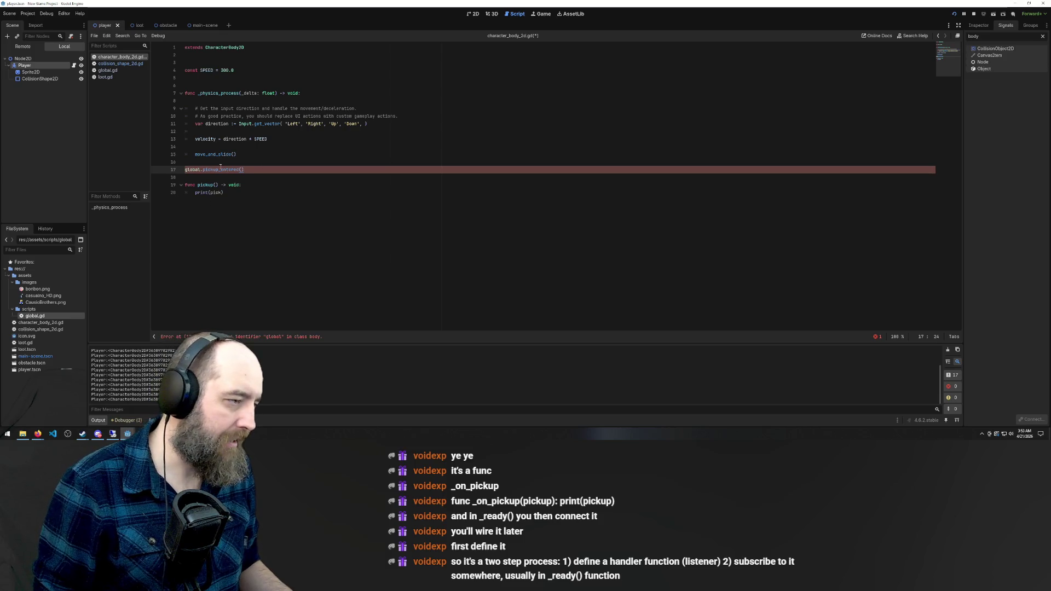
pyautogui.hotkey('ctrl', 'shift', 'Left')
pyautogui.hotkey('ctrl', 'shift', 'Left')
pyautogui.hotkey('ctrl', 'shift', 'Left')
pyautogui.press('BackSpace')
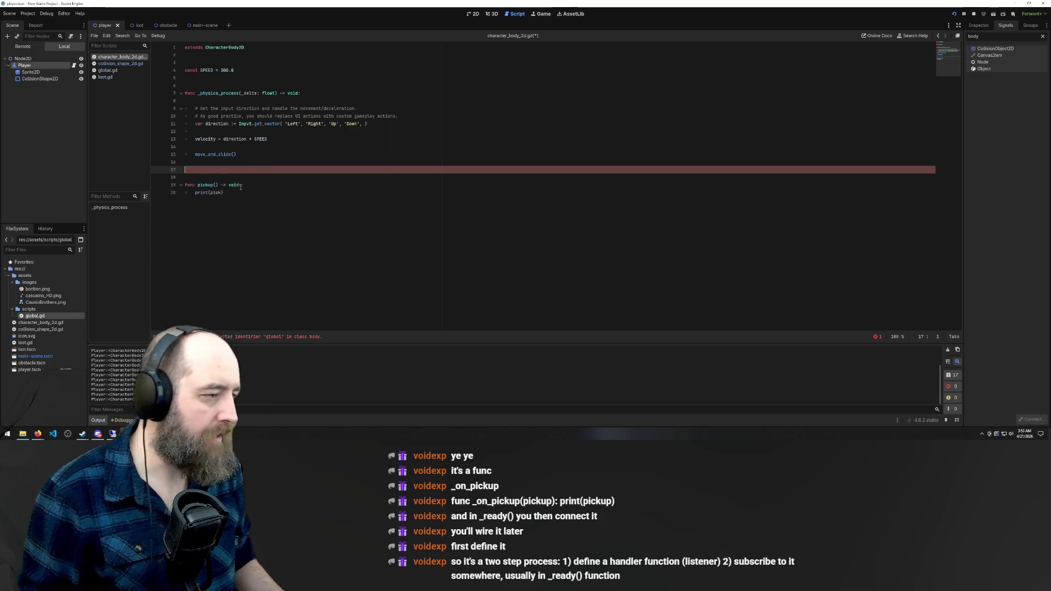
pyautogui.press('Delete')
pyautogui.press('Delete')
pyautogui.click(272, 185)
# - Type global.pickup_entered() on its own line below print(pick), tidying the parentheses into one line
pyautogui.press('Return')
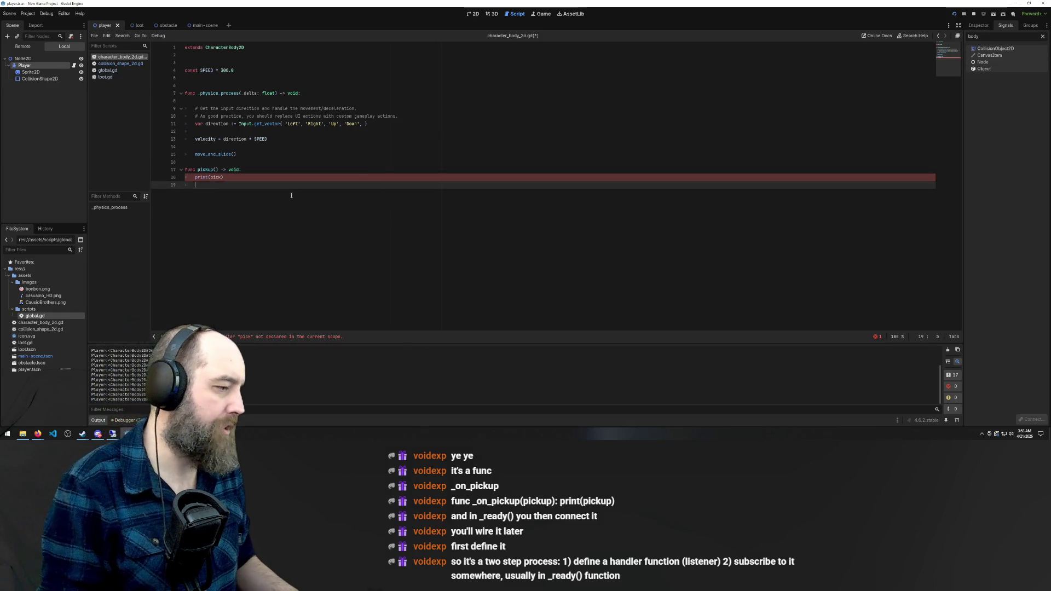
pyautogui.press('Return')
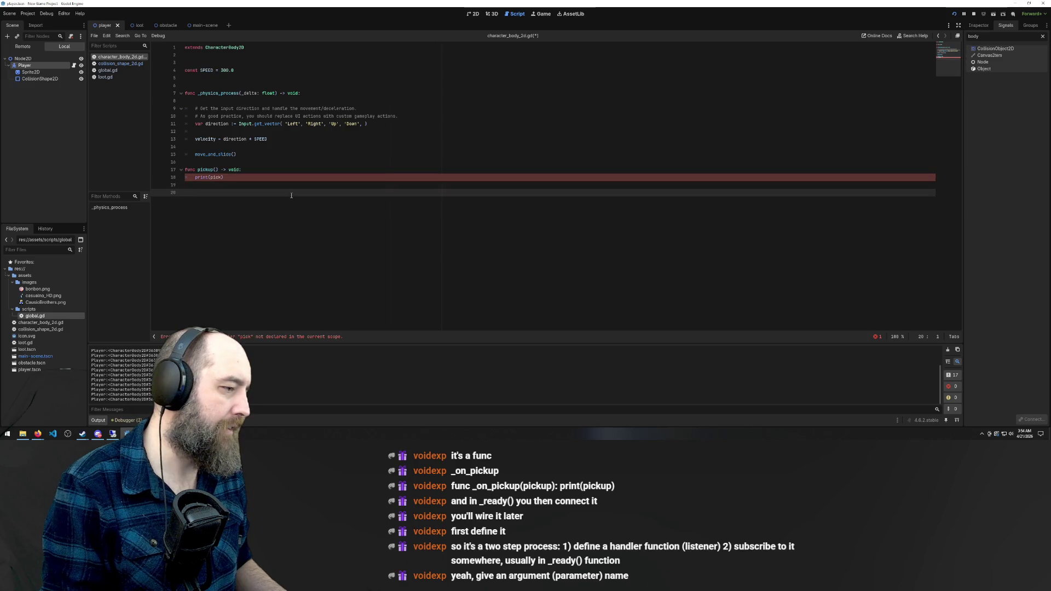
pyautogui.write('global.pickup_entered()')
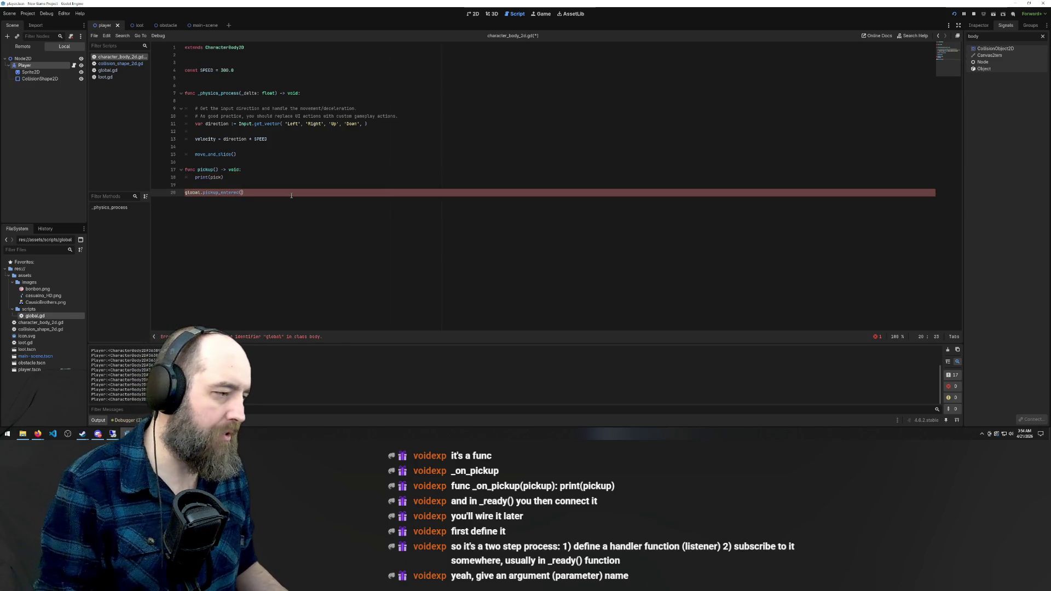
pyautogui.press('Return')
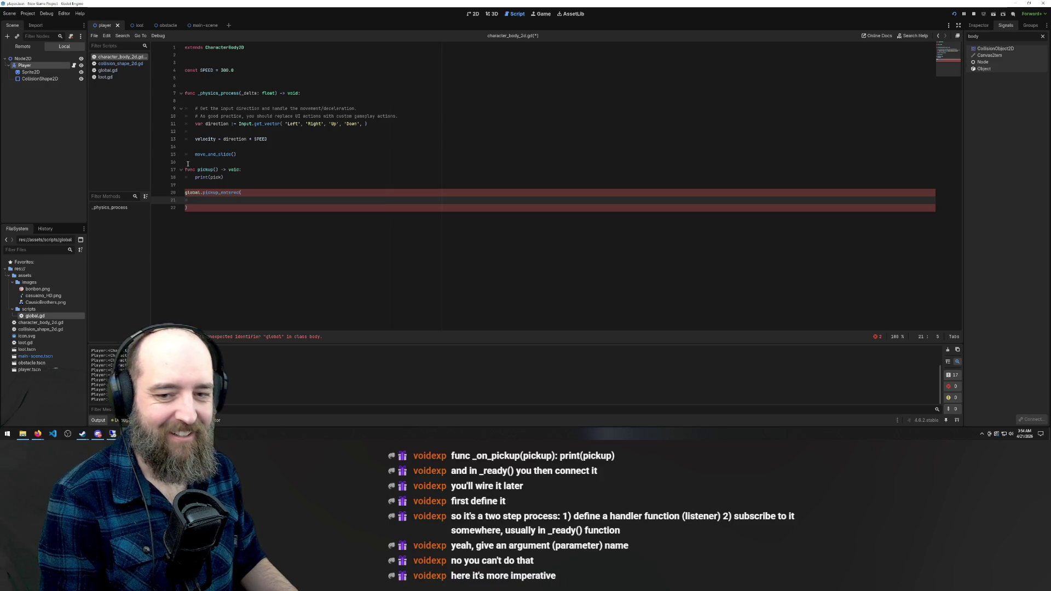
pyautogui.press('BackSpace')
pyautogui.press('BackSpace')
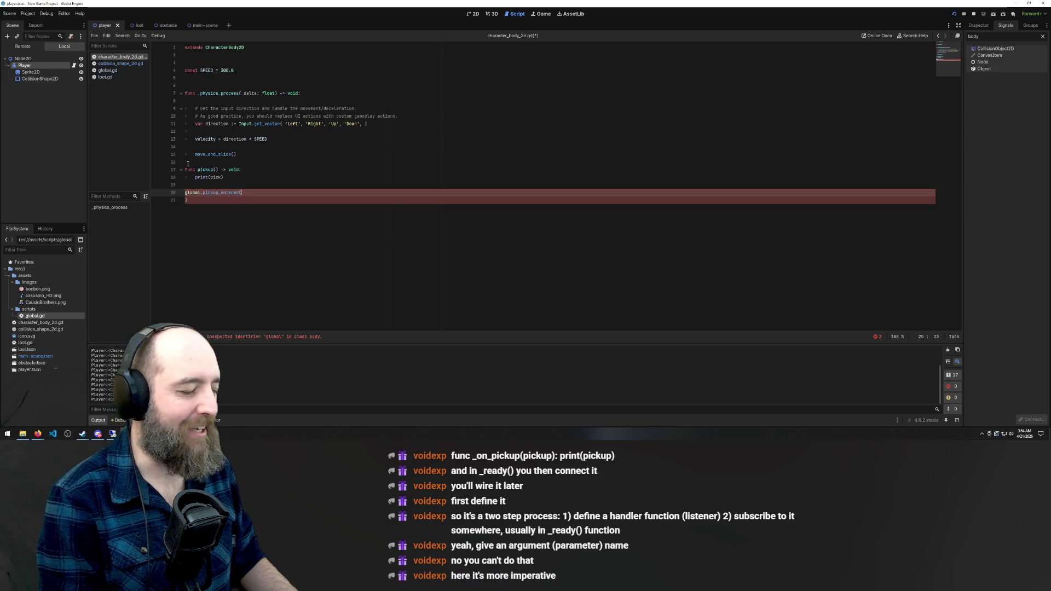
pyautogui.write('(')
pyautogui.press('Return')
pyautogui.write('(')
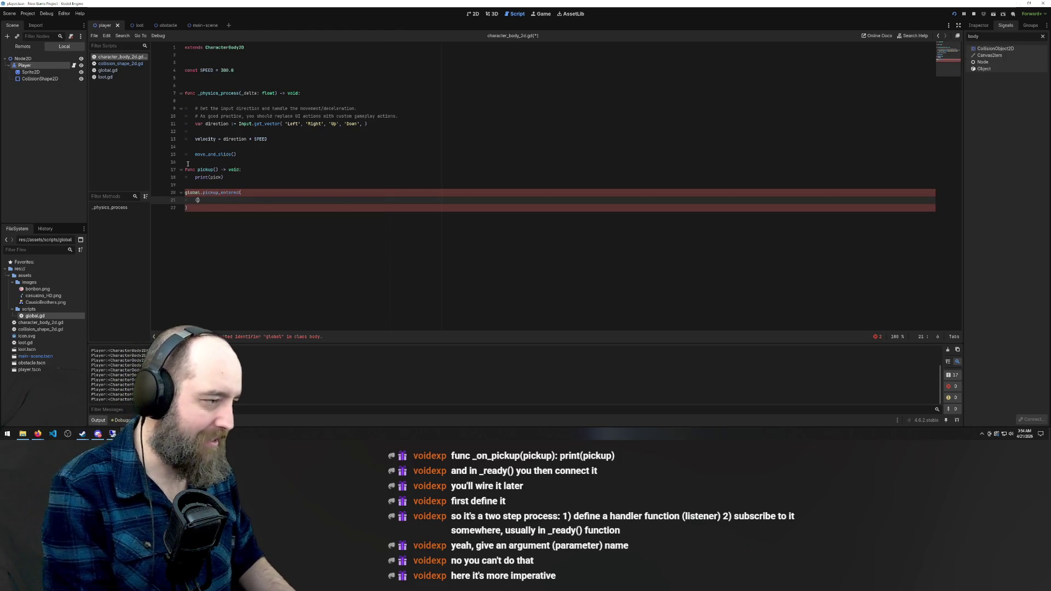
pyautogui.press('BackSpace')
pyautogui.press('BackSpace')
pyautogui.press('Right')
pyautogui.press('BackSpace')
pyautogui.press('BackSpace')
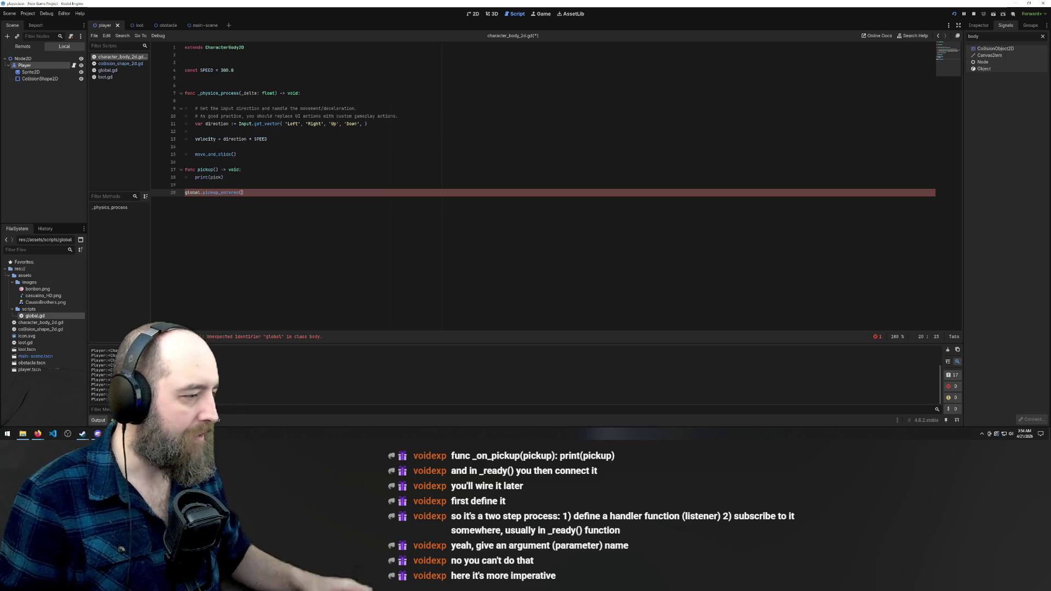
pyautogui.click(215, 169)
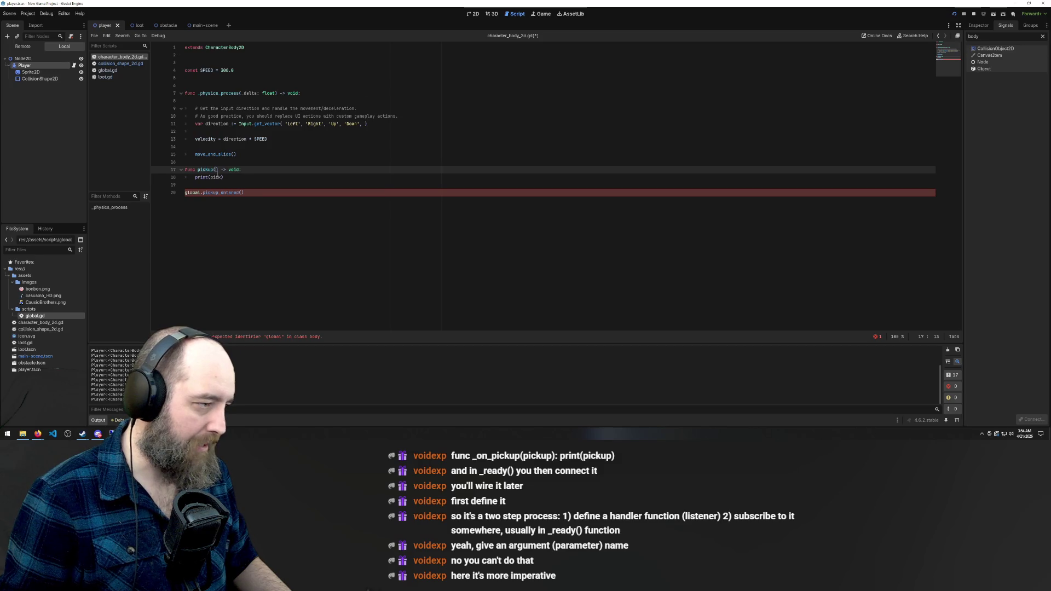
# - Change print(pick) to print('pickupable') and save the player script
pyautogui.click(226, 177)
pyautogui.click(215, 171)
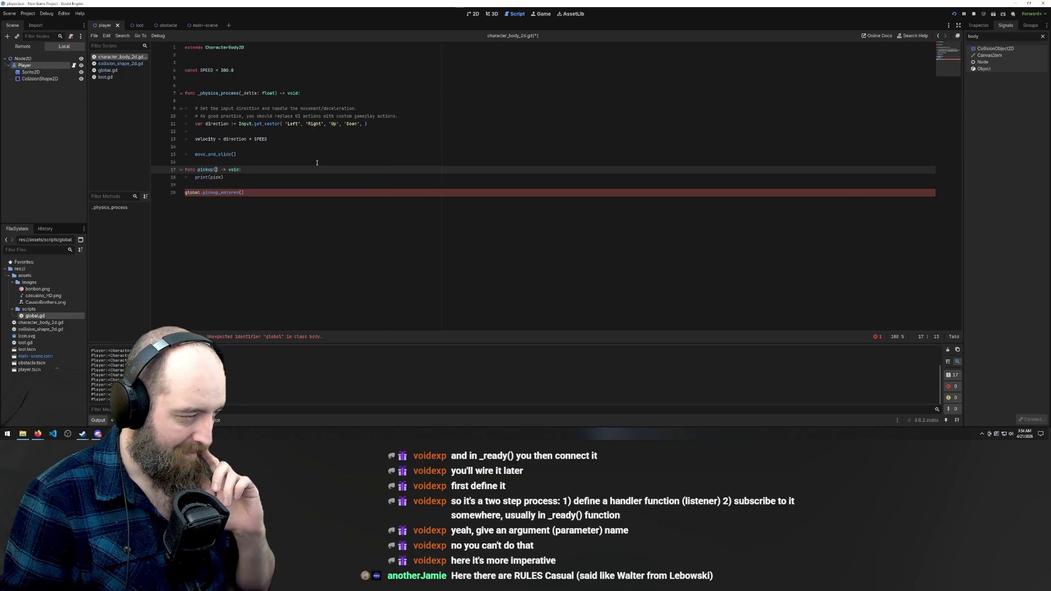
pyautogui.click(219, 178)
pyautogui.press('BackSpace')
pyautogui.press('BackSpace')
pyautogui.press('BackSpace')
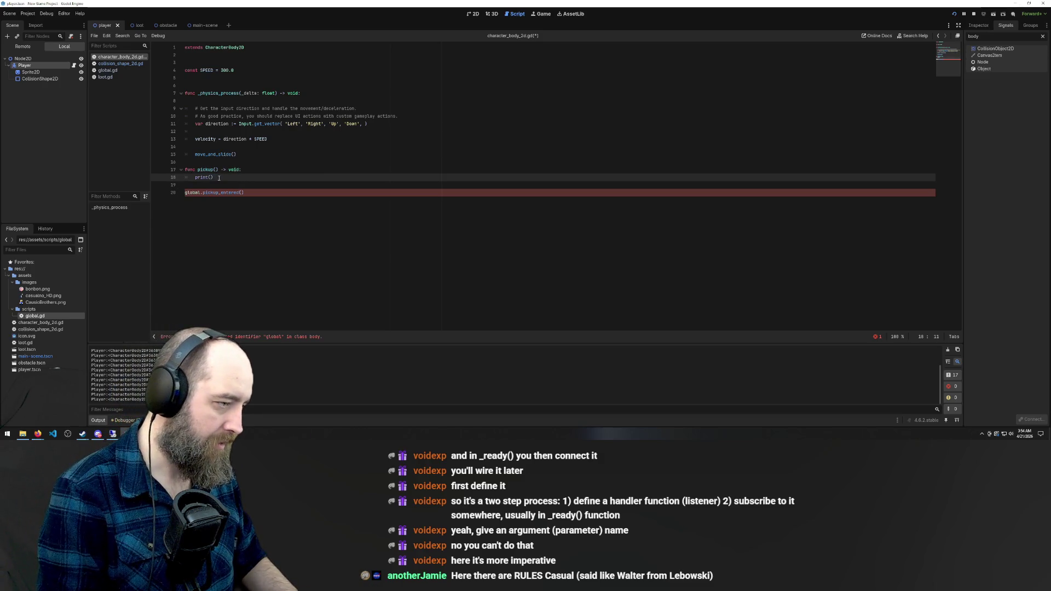
pyautogui.write("'pickupa")
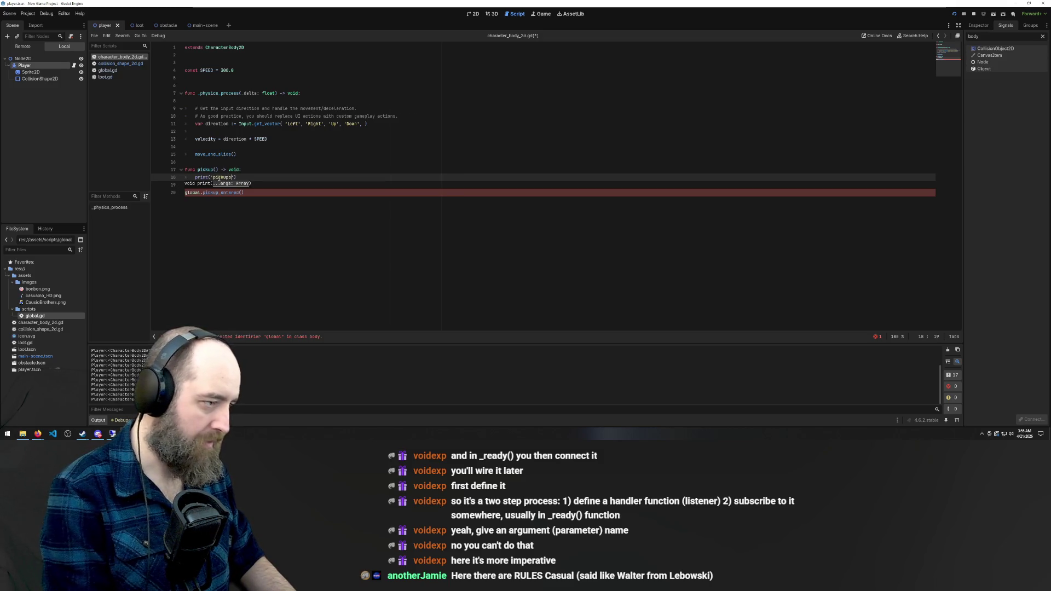
pyautogui.write('ble')
pyautogui.click(297, 171)
pyautogui.hotkey('ctrl', 's')
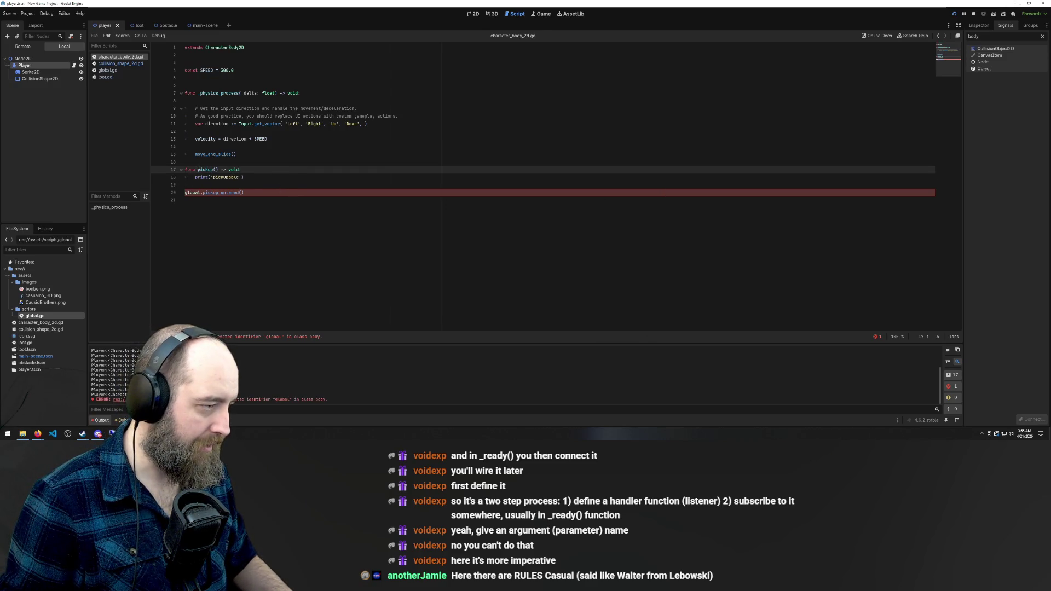
# - Paste pickup() into the call so it reads global.pickup_entered(pickup()), then save
pyautogui.click(242, 193)
pyautogui.hotkey('ctrl', 'v')
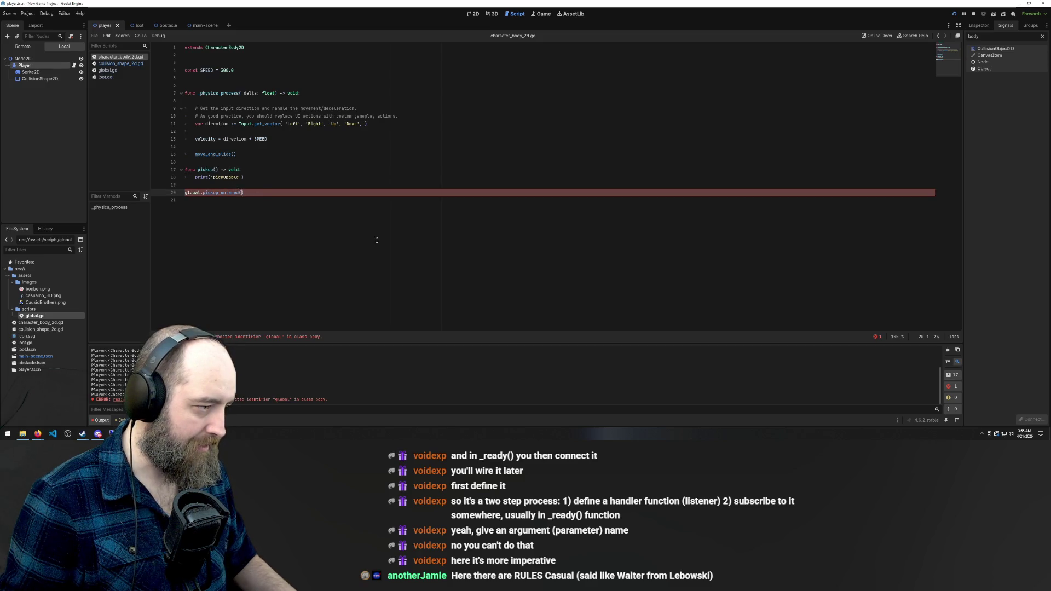
pyautogui.click(317, 244)
pyautogui.hotkey('ctrl', 's')
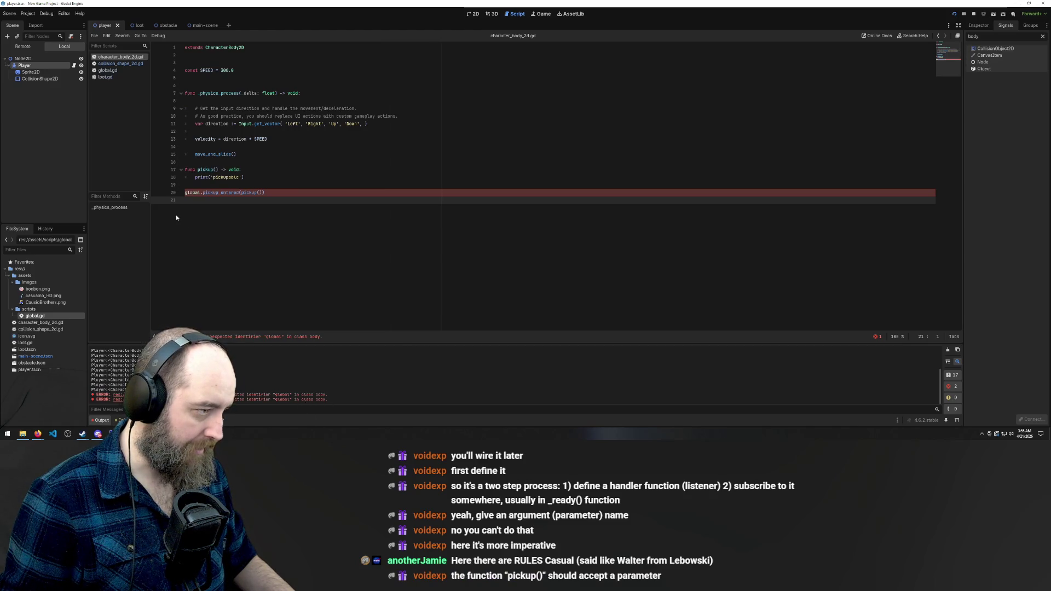
# - Turn the call into global.pickup_entered.connect(pickup()) and run the game with F5 to test
pyautogui.click(240, 192)
pyautogui.write('.')
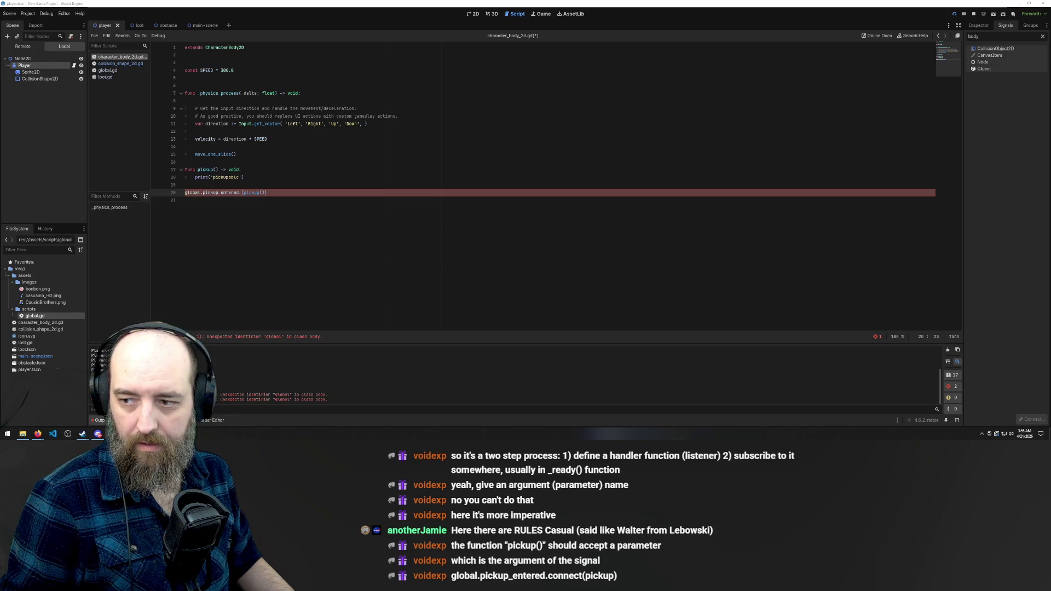
pyautogui.click(240, 192)
pyautogui.write('.')
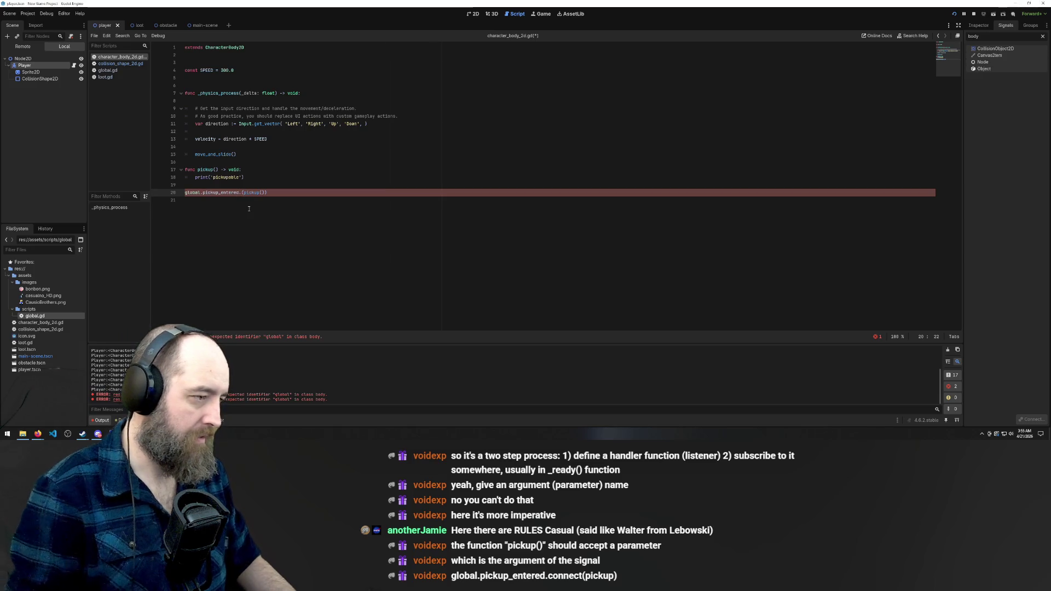
pyautogui.press('Right')
pyautogui.write('co')
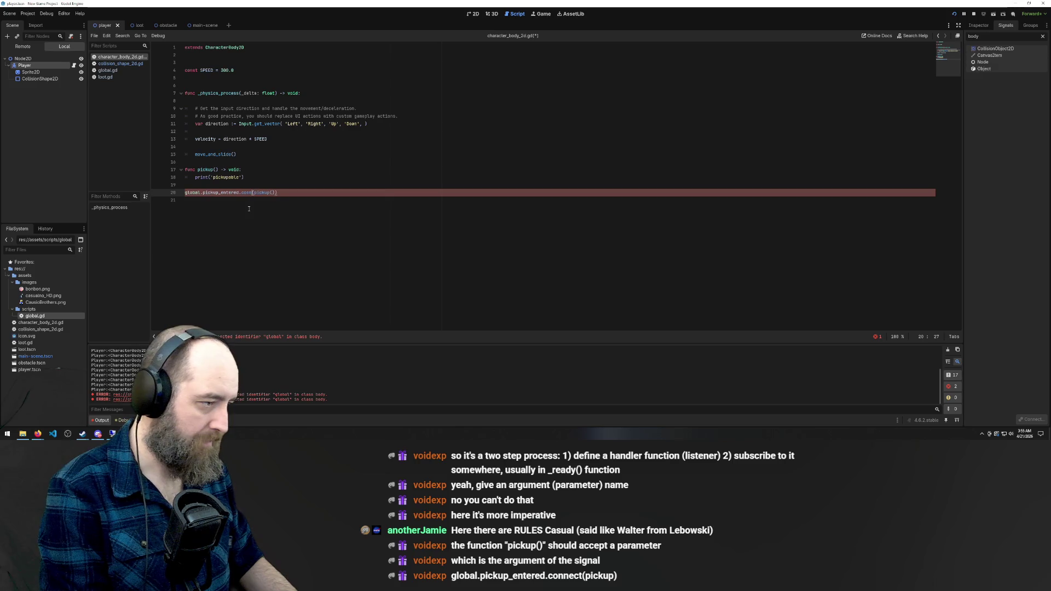
pyautogui.write('nnect')
pyautogui.press('Down')
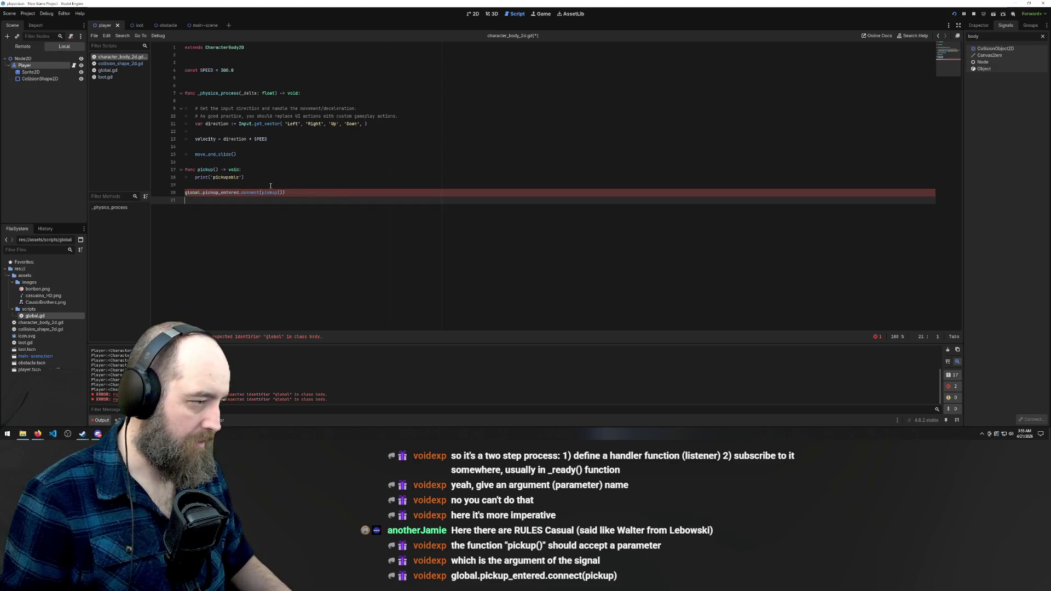
pyautogui.click(256, 193)
pyautogui.click(258, 218)
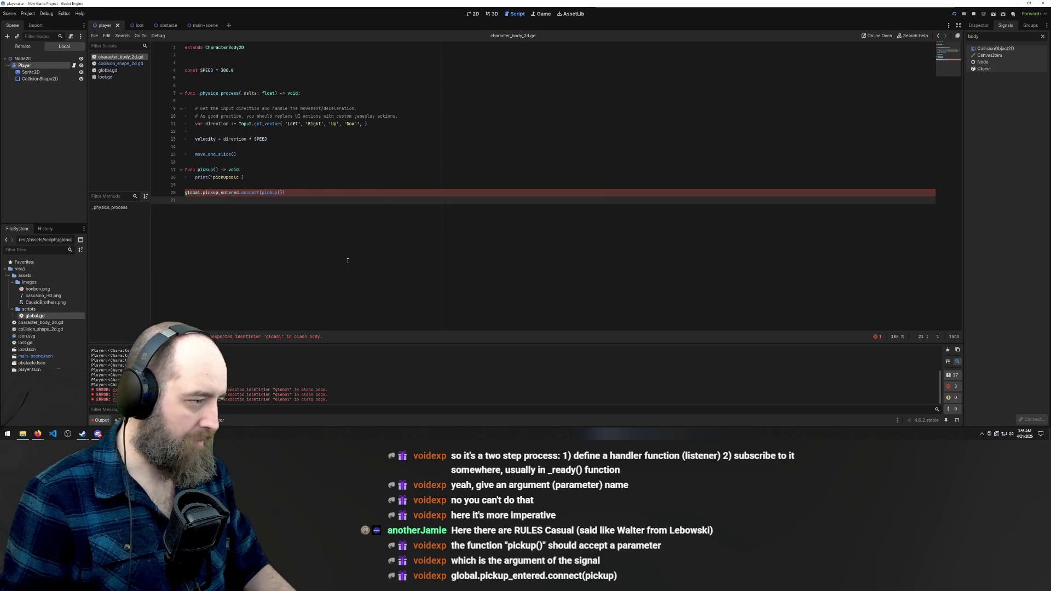
pyautogui.press('F5')
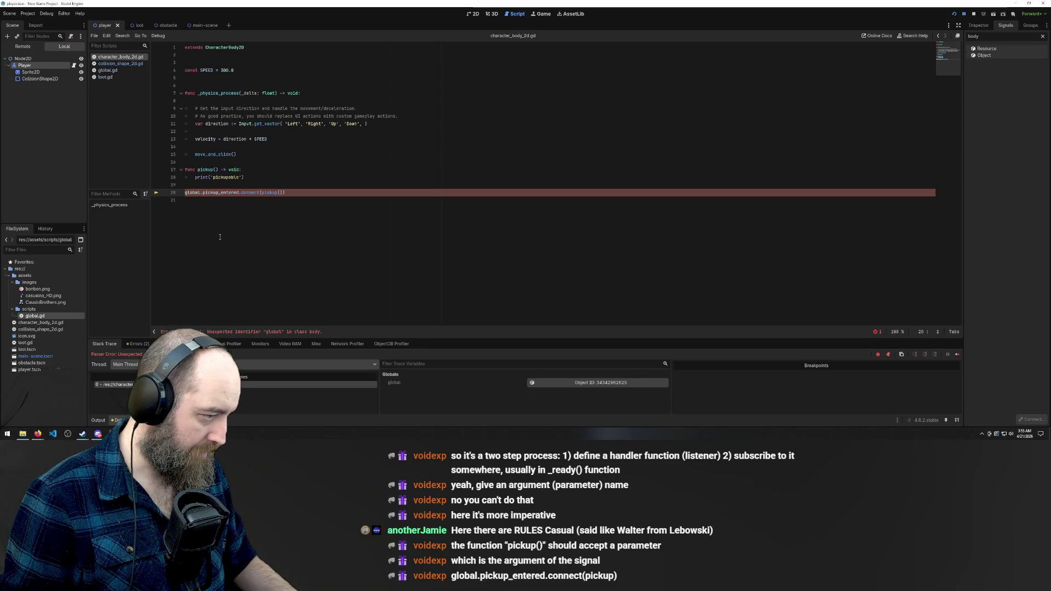
# - Remove the extra parentheses after pickup so line 20 ends with connect(pickup)
pyautogui.click(202, 225)
pyautogui.click(187, 185)
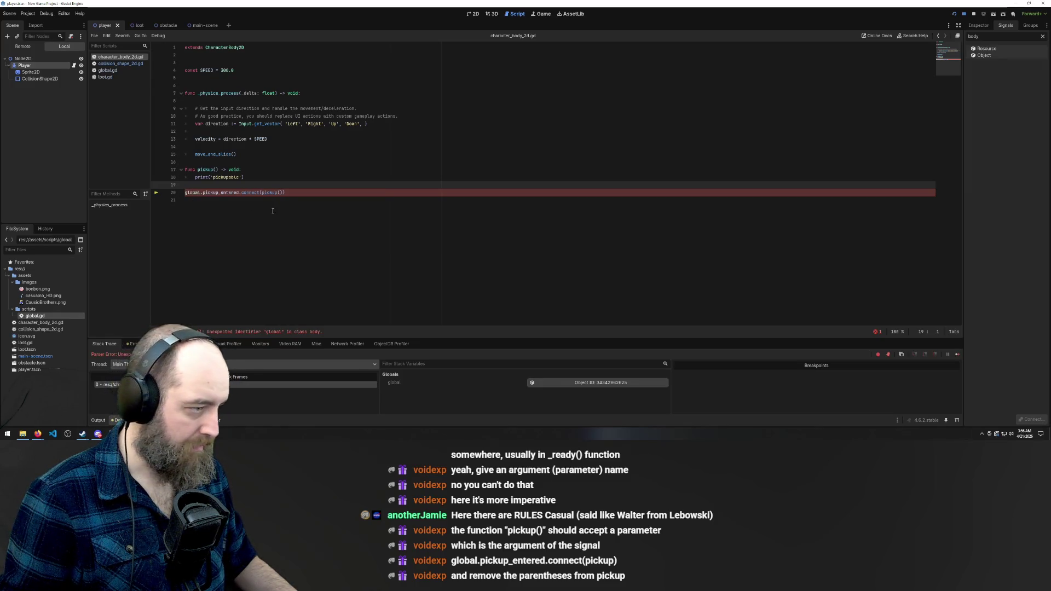
pyautogui.click(281, 192)
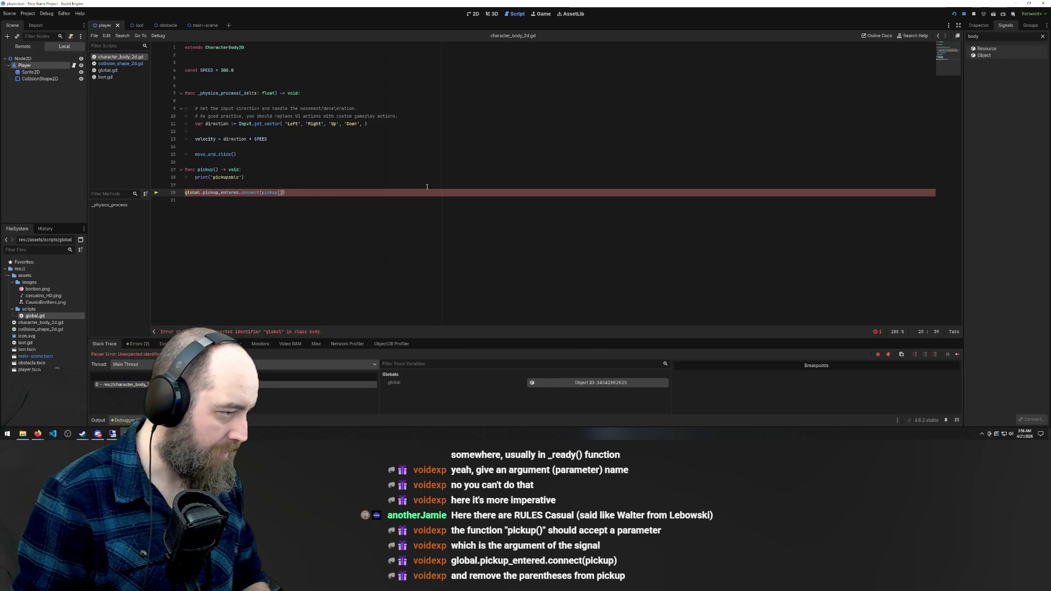
pyautogui.press('BackSpace')
pyautogui.press('BackSpace')
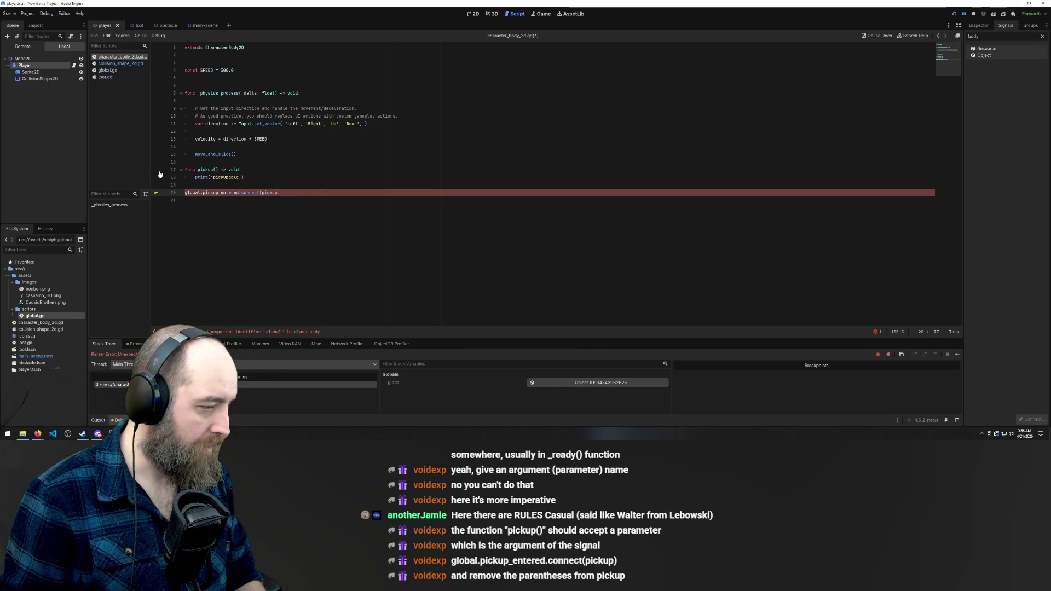
pyautogui.write(')')
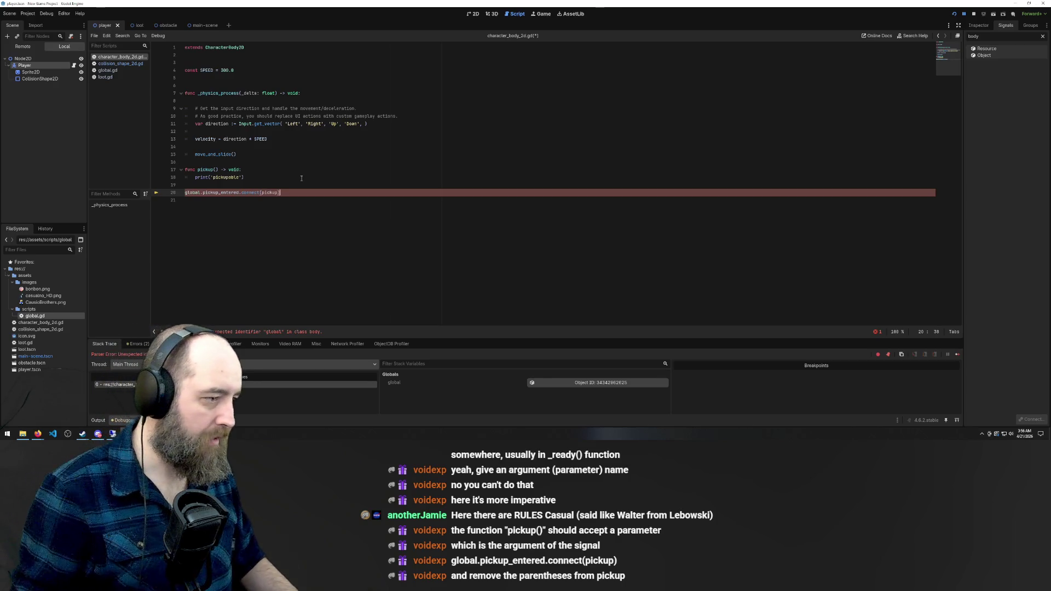
pyautogui.click(297, 200)
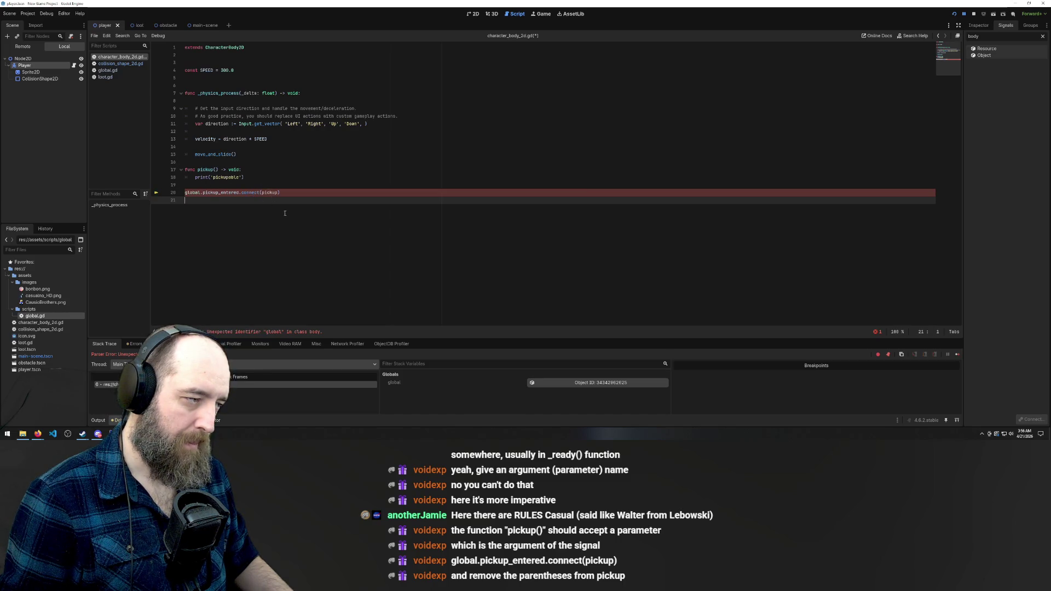
pyautogui.click(195, 184)
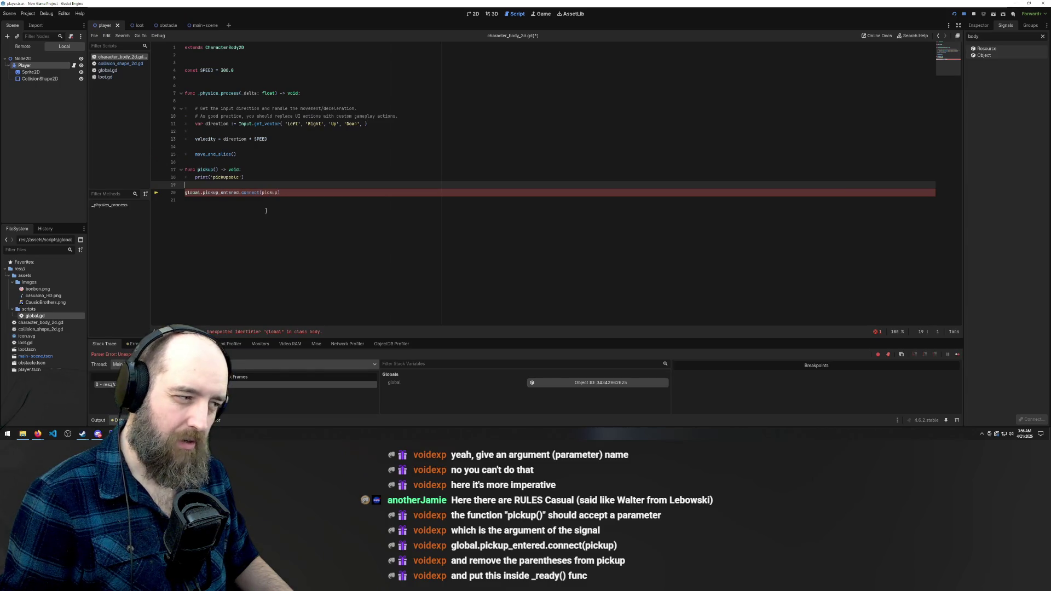
pyautogui.click(276, 193)
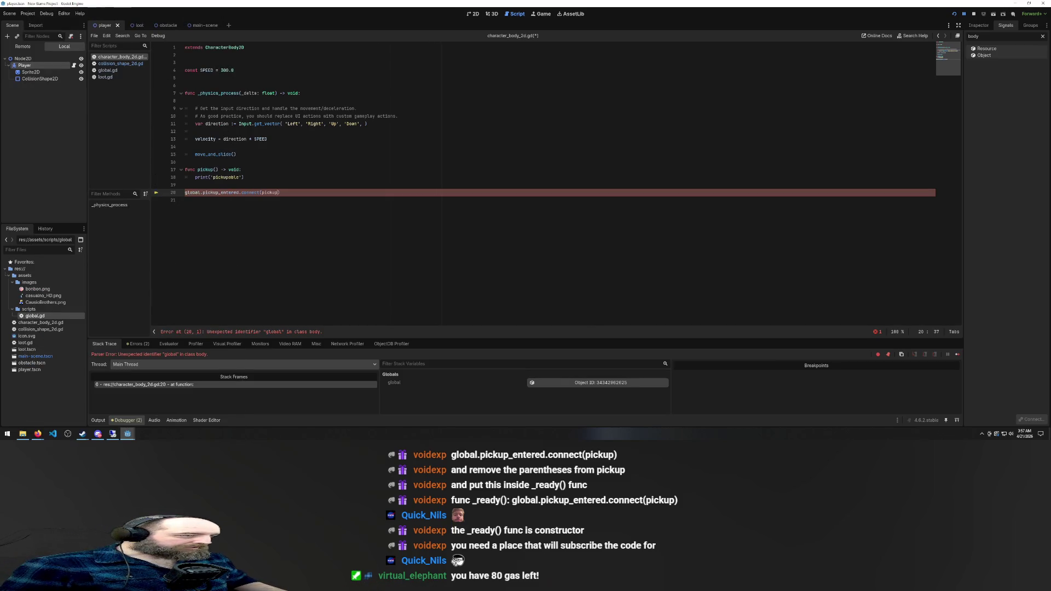
pyautogui.click(716, 137)
# - Zoom the player script's code to 143% and select the top-level connect statement on line 20
pyautogui.scroll(1, 716, 137)
pyautogui.scroll(5, 716, 136)
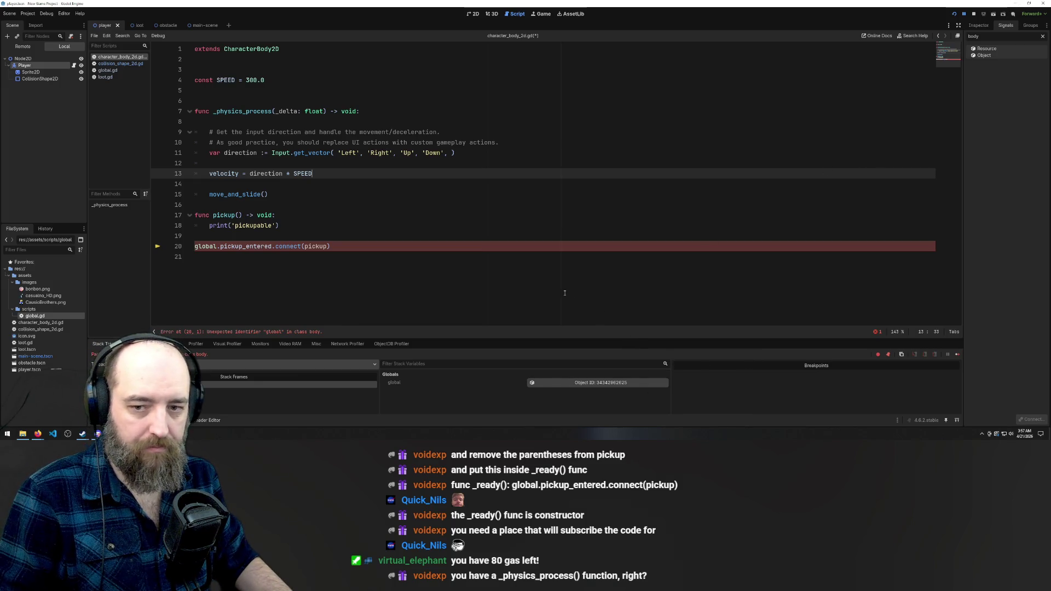
pyautogui.doubleClick(228, 112)
pyautogui.click(262, 256)
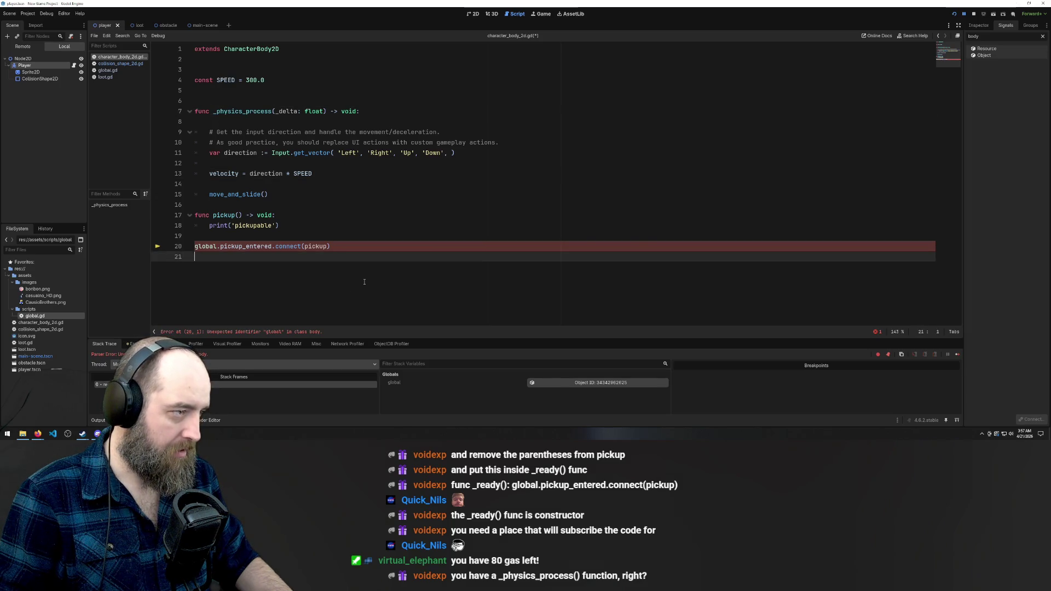
pyautogui.click(226, 206)
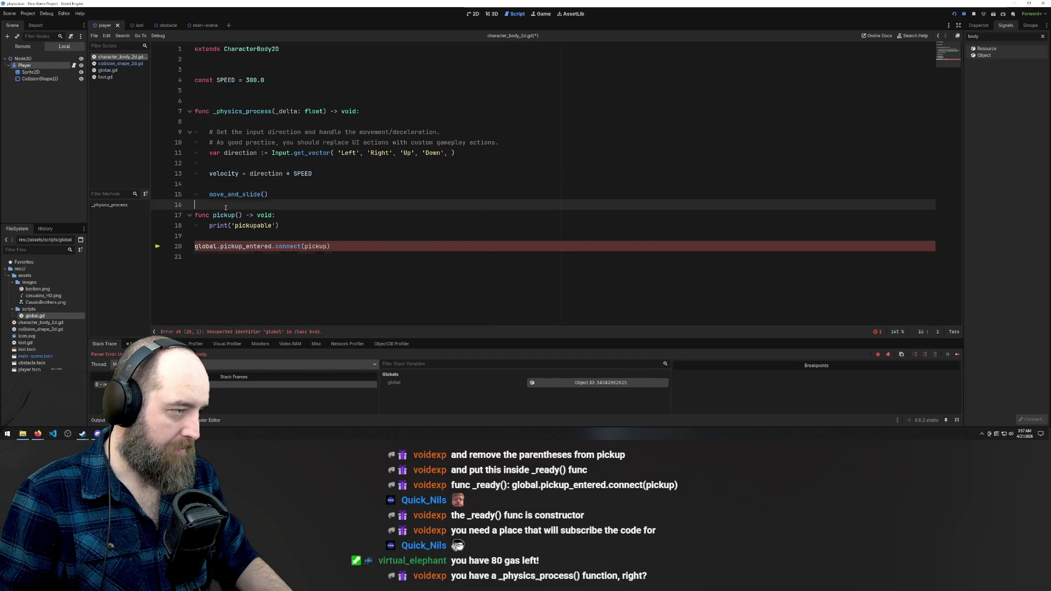
pyautogui.click(224, 102)
pyautogui.click(210, 126)
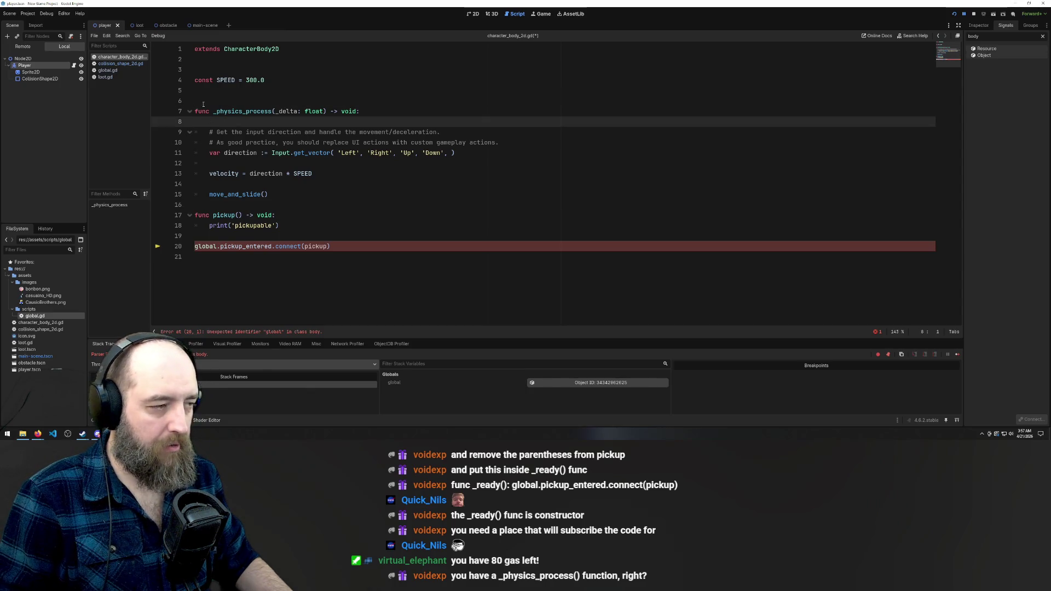
pyautogui.click(349, 256)
pyautogui.click(334, 236)
pyautogui.moveTo(331, 246); pyautogui.dragTo(189, 246)
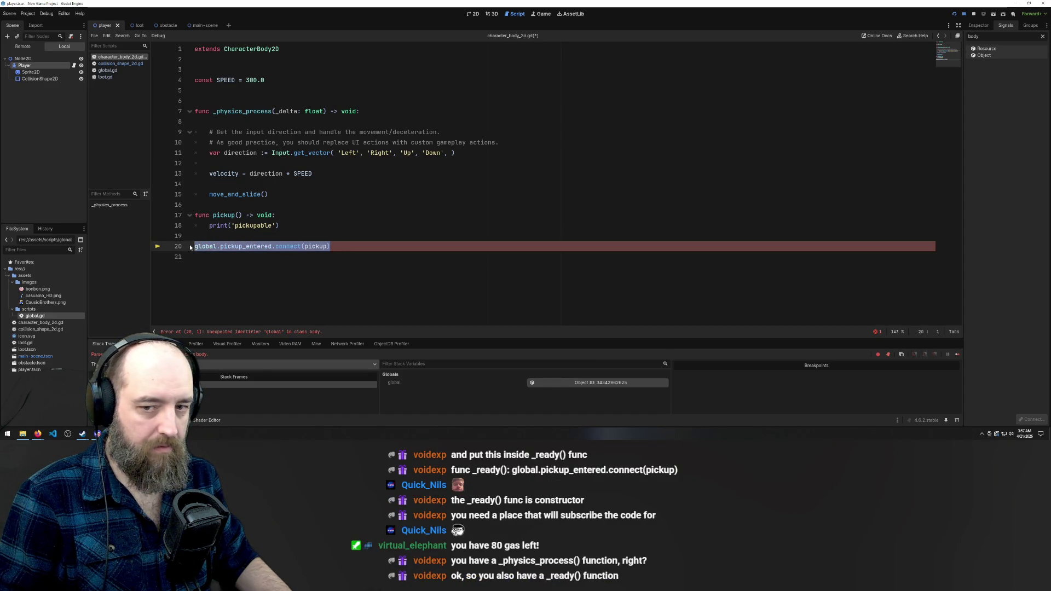
# - Copy the empty _ready block from the main scene's script and paste it below extends in global.gd
pyautogui.click(132, 25)
pyautogui.click(197, 25)
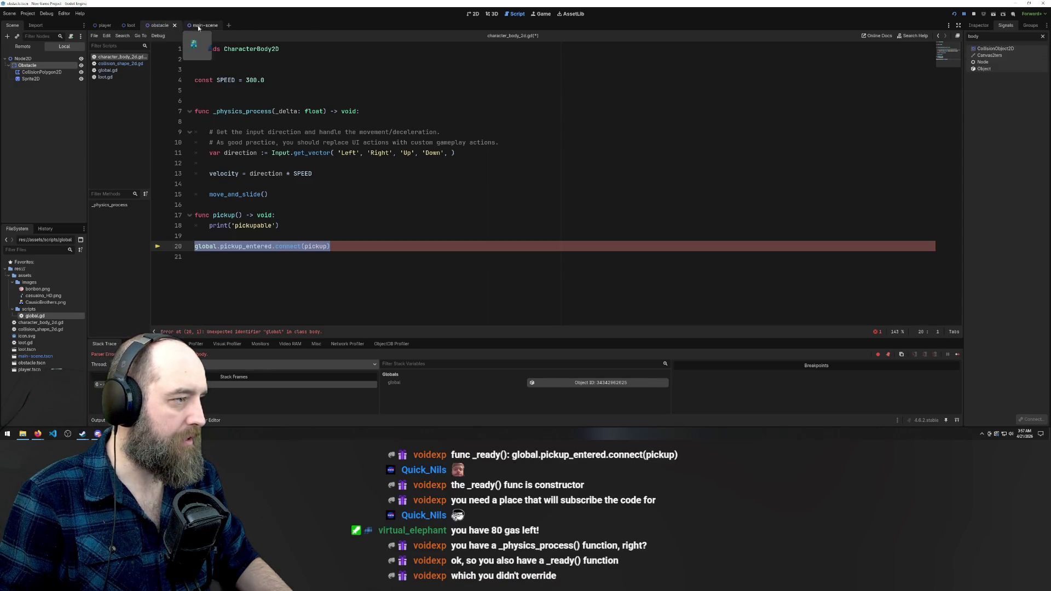
pyautogui.click(117, 64)
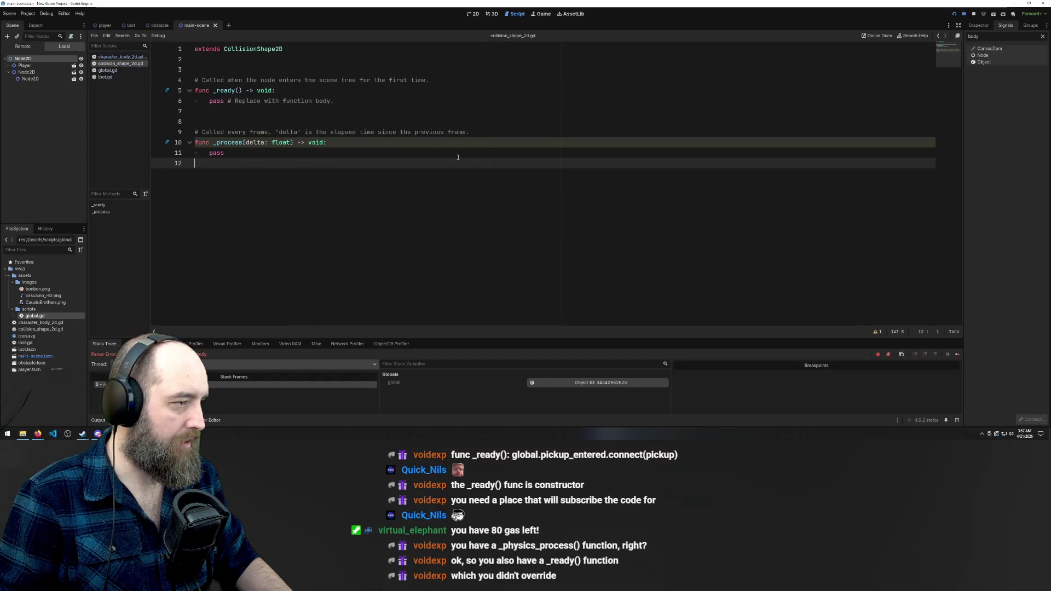
pyautogui.moveTo(336, 101)
pyautogui.mouseDown()
pyautogui.moveTo(198, 90)
pyautogui.moveTo(103, 33)
pyautogui.moveTo(152, 101)
pyautogui.mouseUp()
pyautogui.hotkey('ctrl', 'c')
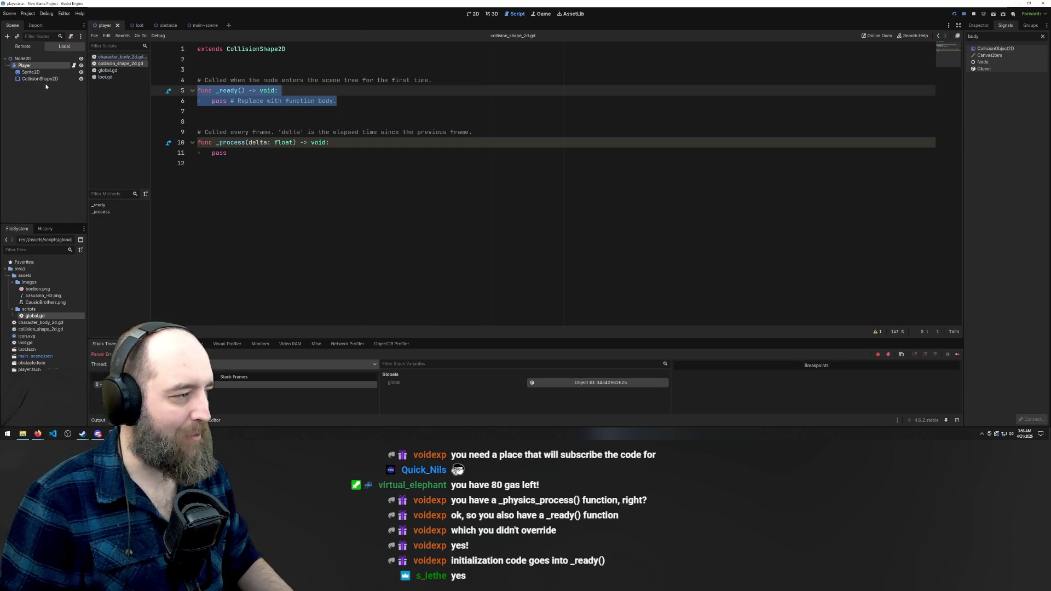
pyautogui.click(105, 77)
pyautogui.click(107, 70)
pyautogui.click(266, 189)
pyautogui.click(242, 56)
pyautogui.hotkey('ctrl', 'v')
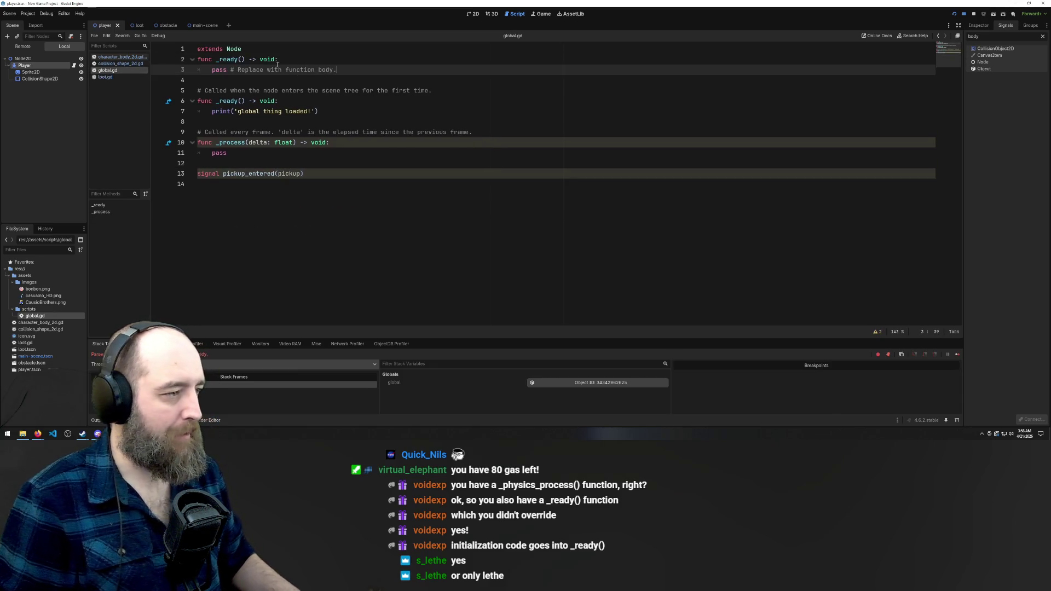
pyautogui.press('Up')
pyautogui.press('Up')
pyautogui.press('Return')
# - Delete the duplicate _ready function from global.gd and save it
pyautogui.click(343, 181)
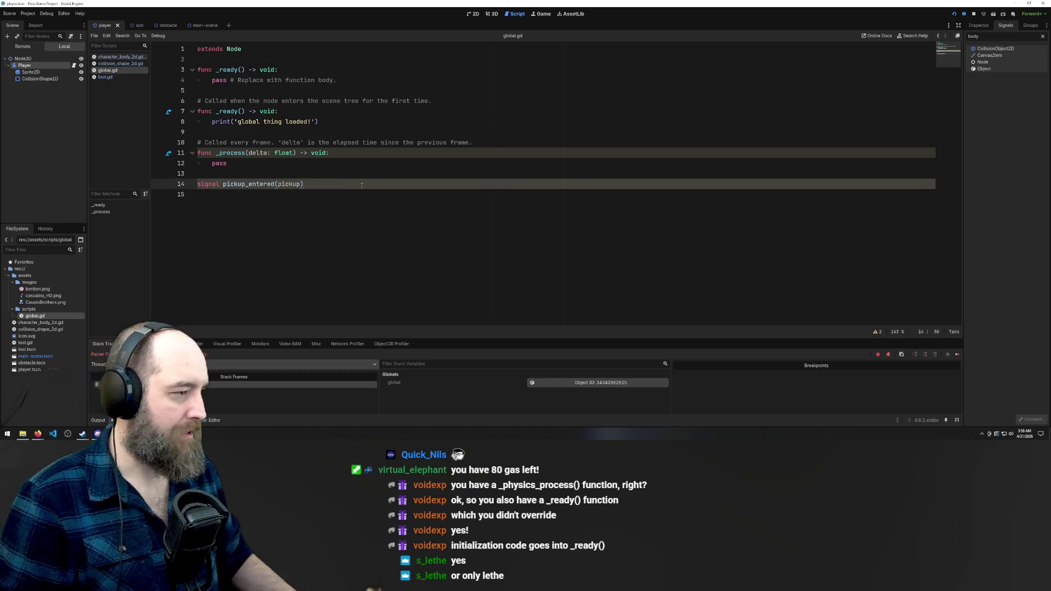
pyautogui.moveTo(361, 185); pyautogui.dragTo(142, 164)
pyautogui.click(317, 174)
pyautogui.click(289, 143)
pyautogui.click(261, 112)
pyautogui.moveTo(371, 83); pyautogui.dragTo(198, 59)
pyautogui.press('BackSpace')
pyautogui.hotkey('ctrl', 's')
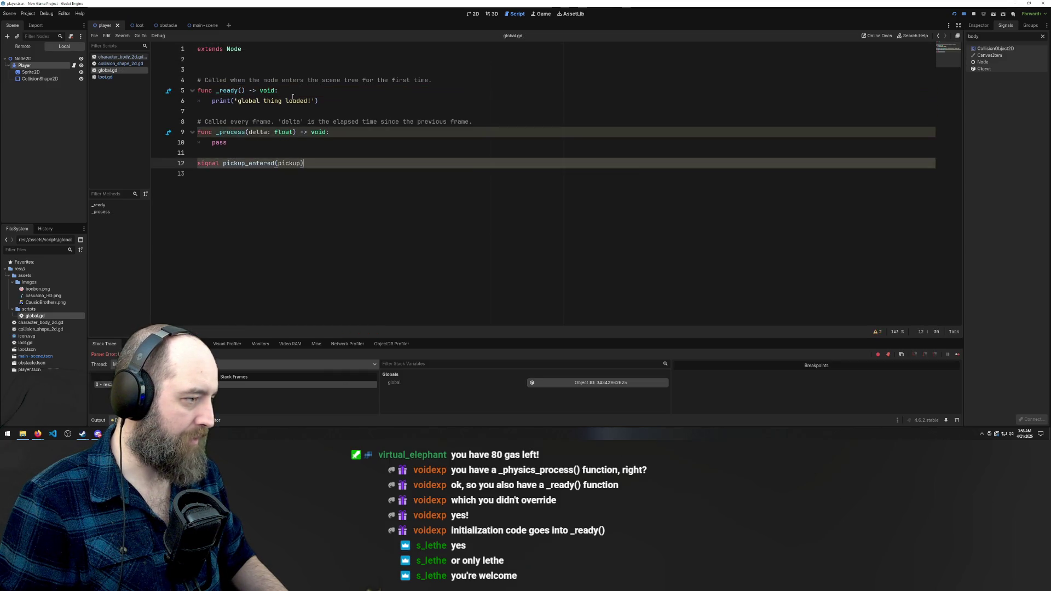
# - Switch to the main scene and open collision_shape_2d.gd
pyautogui.click(196, 26)
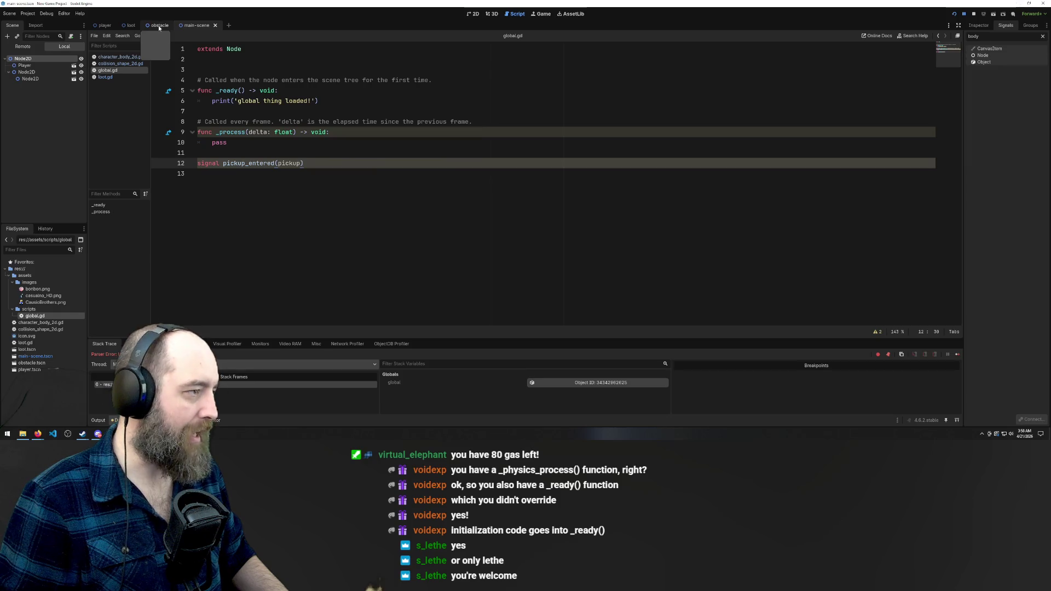
pyautogui.click(112, 77)
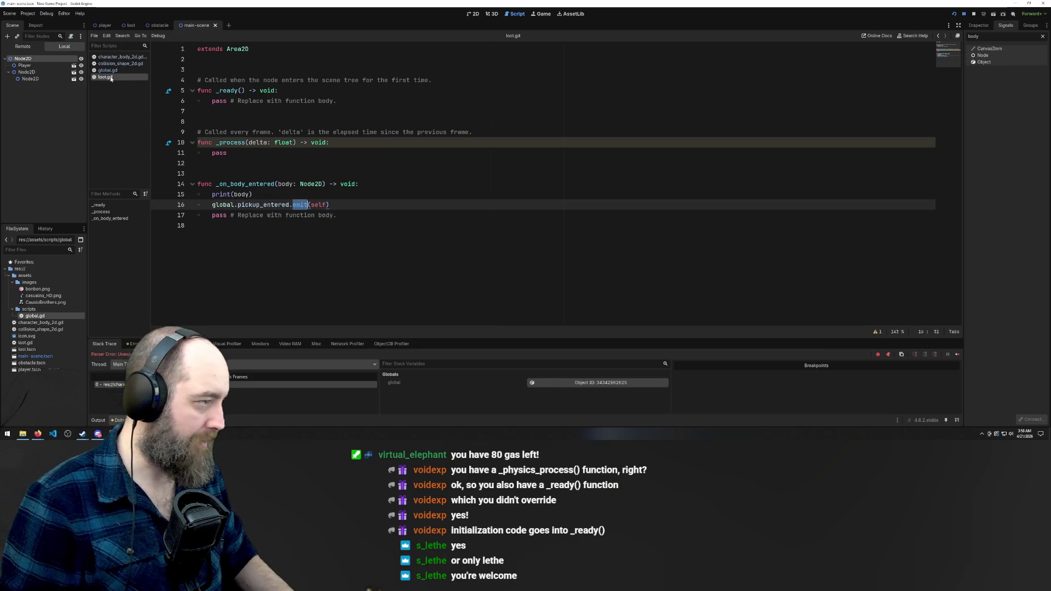
pyautogui.click(108, 64)
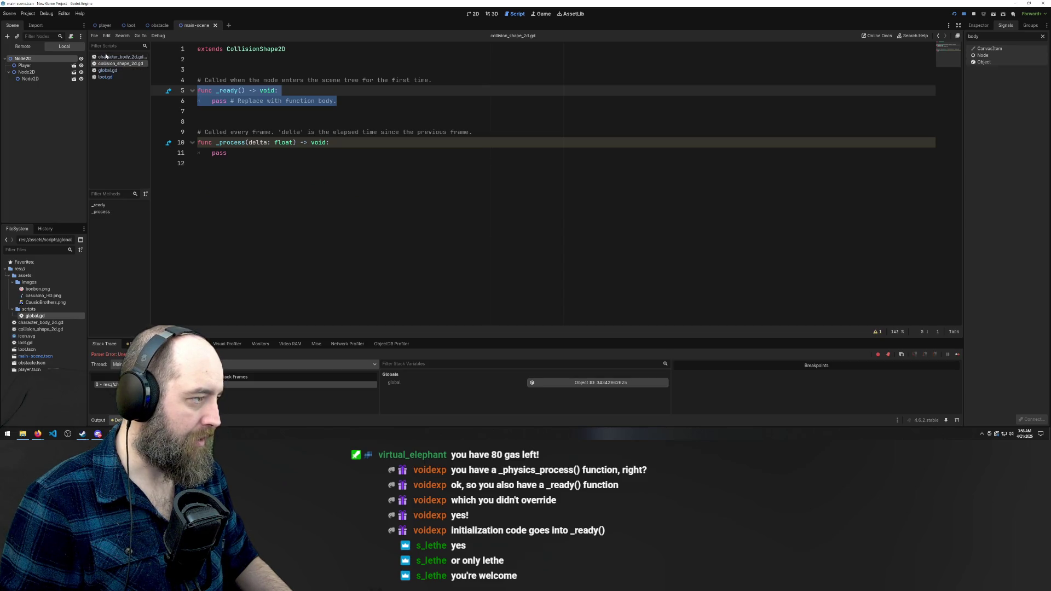
# - Insert an empty _ready function template on line 5 of character_body_2d.gd
pyautogui.click(107, 57)
pyautogui.moveTo(212, 144); pyautogui.dragTo(214, 153)
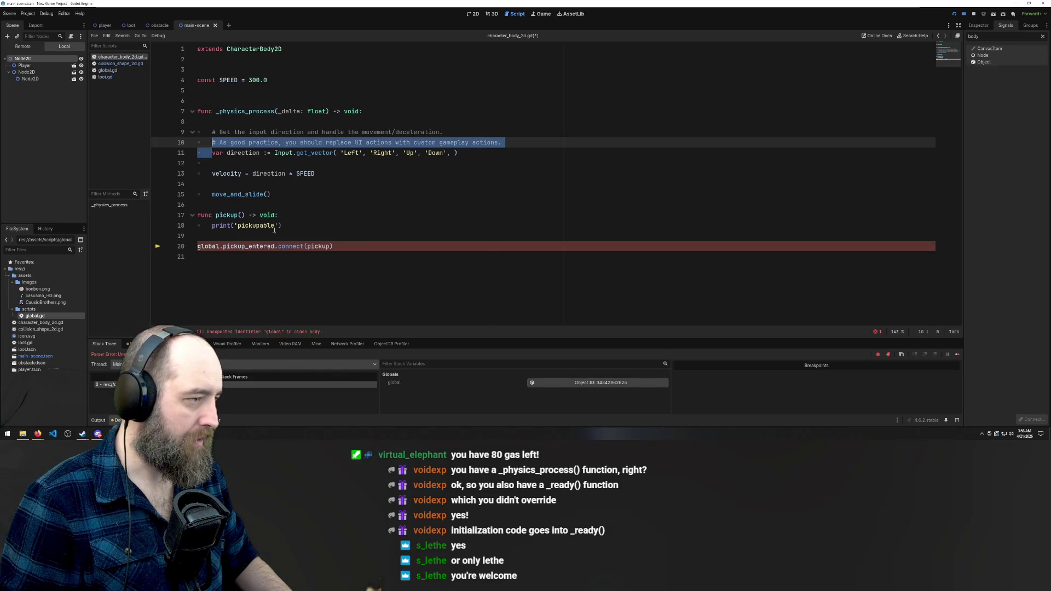
pyautogui.click(227, 86)
pyautogui.write('_ready')
pyautogui.press('Return')
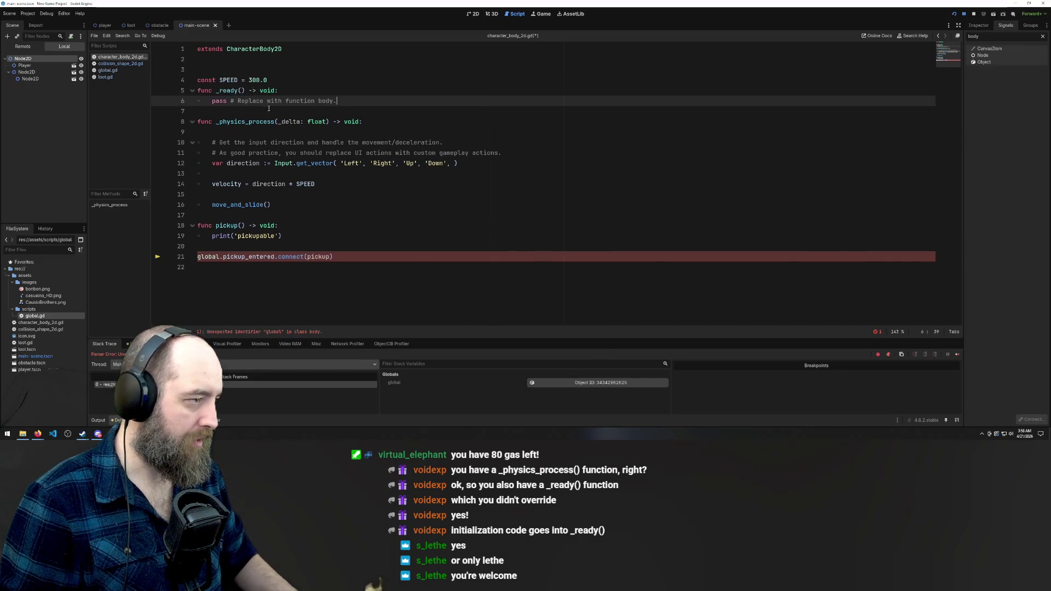
# - Cut the top-level global.pickup_entered.connect(pickup) line and paste it inside _ready
pyautogui.click(277, 257)
pyautogui.moveTo(346, 258)
pyautogui.mouseDown()
pyautogui.moveTo(208, 256)
pyautogui.moveTo(197, 233)
pyautogui.moveTo(160, 256)
pyautogui.mouseUp()
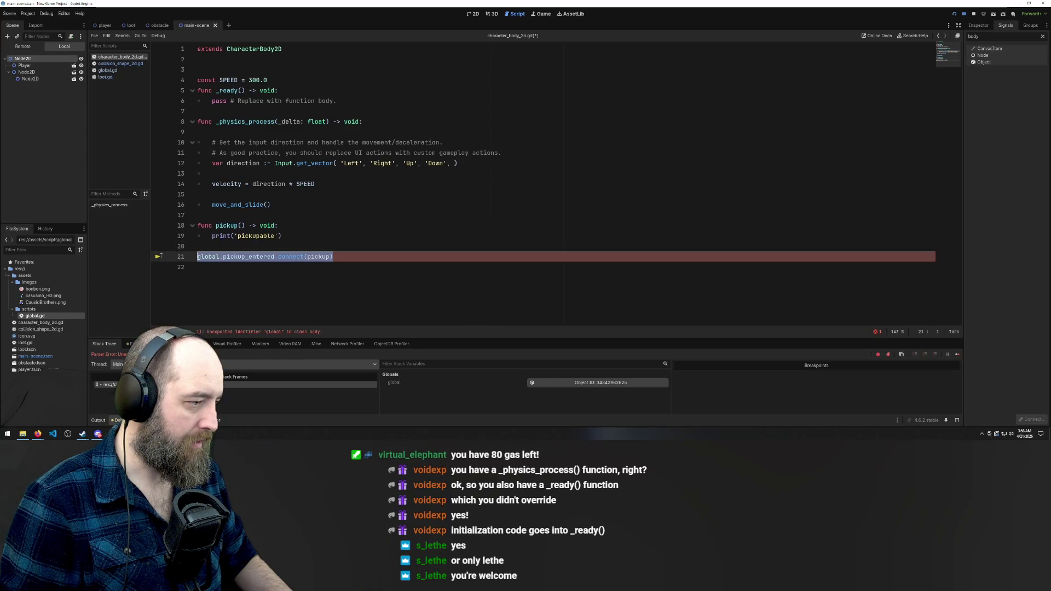
pyautogui.hotkey('ctrl', 'x')
pyautogui.click(344, 100)
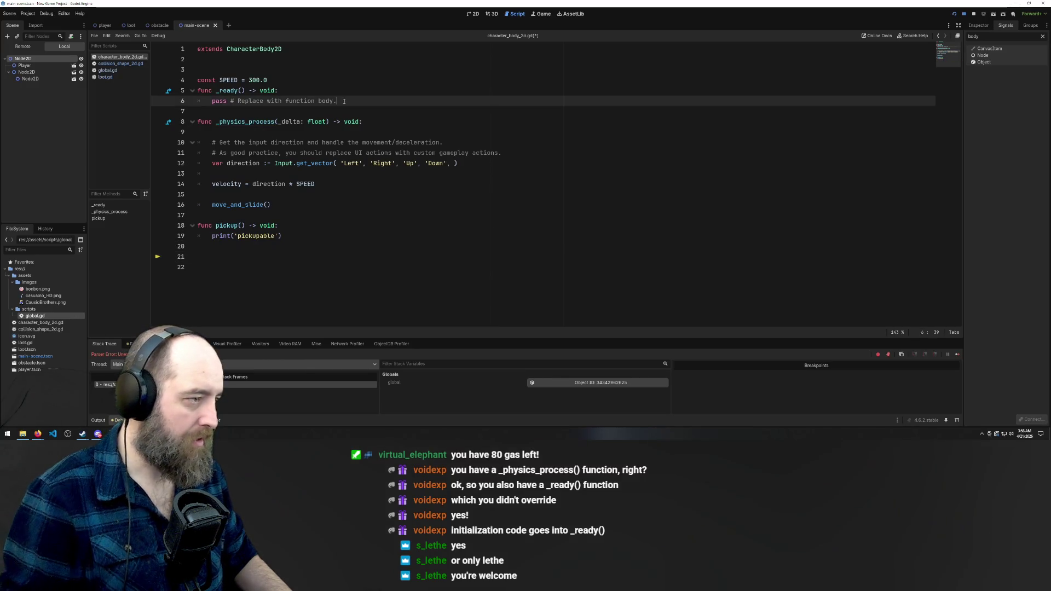
pyautogui.press('Return')
pyautogui.hotkey('ctrl', 'v')
pyautogui.click(208, 197)
pyautogui.click(292, 256)
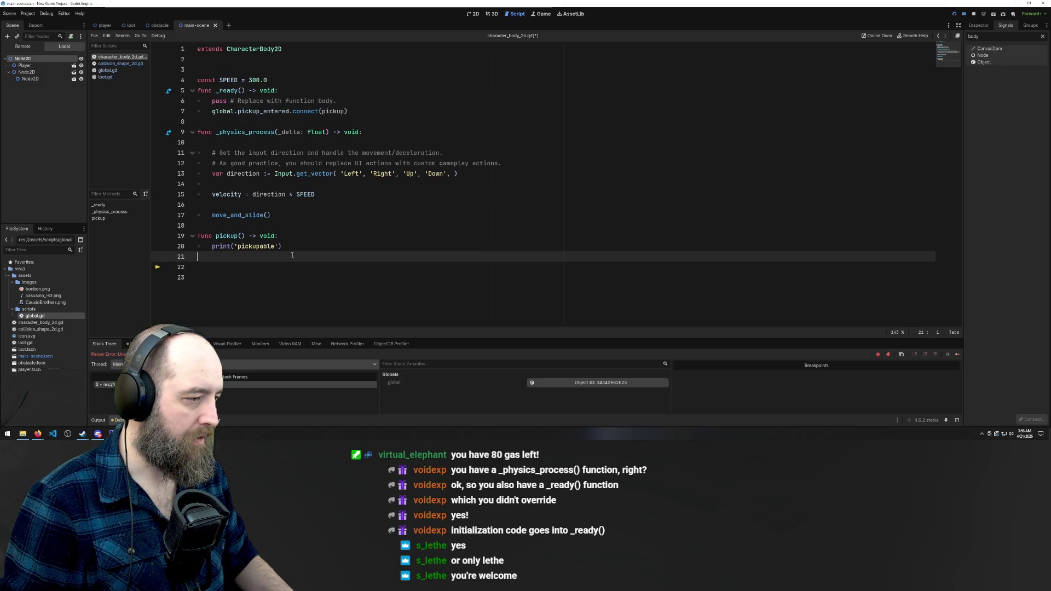
pyautogui.click(236, 226)
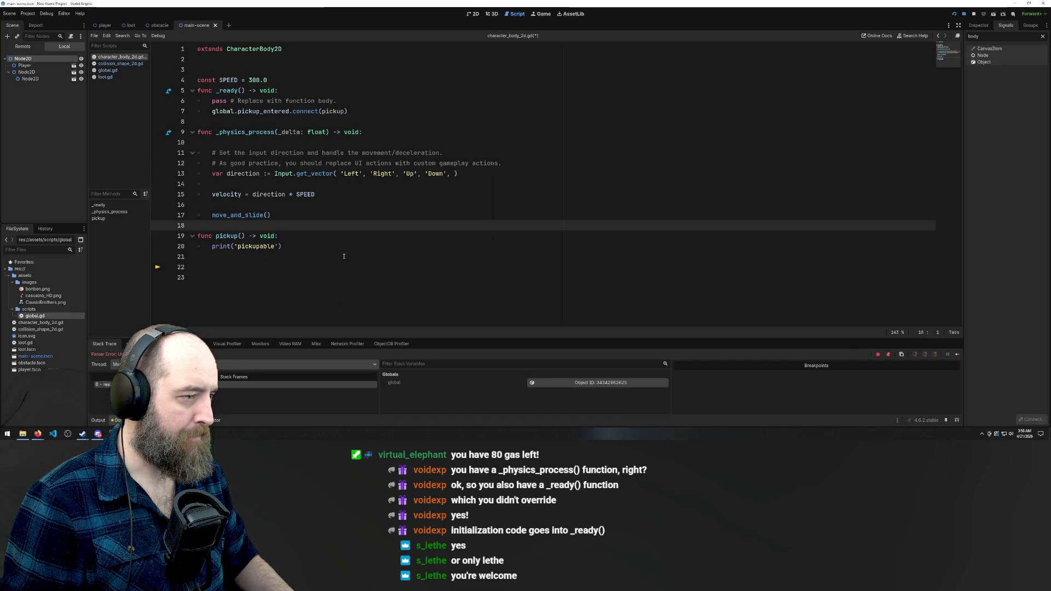
pyautogui.click(404, 99)
pyautogui.click(376, 236)
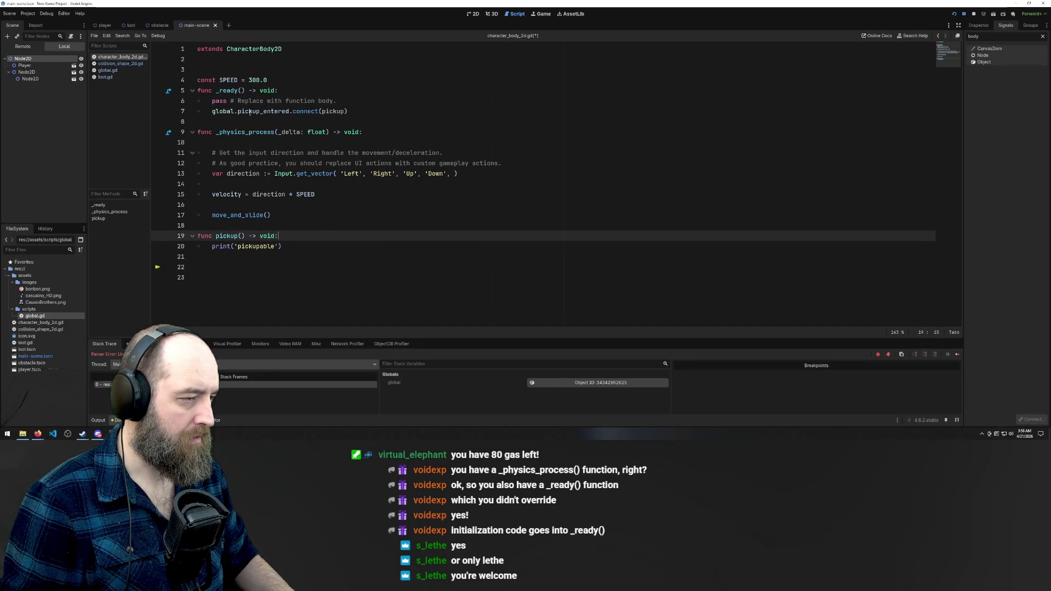
# - Delete the pickup argument from the connect call, then undo to restore it
pyautogui.doubleClick(337, 111)
pyautogui.press('BackSpace')
pyautogui.click(412, 110)
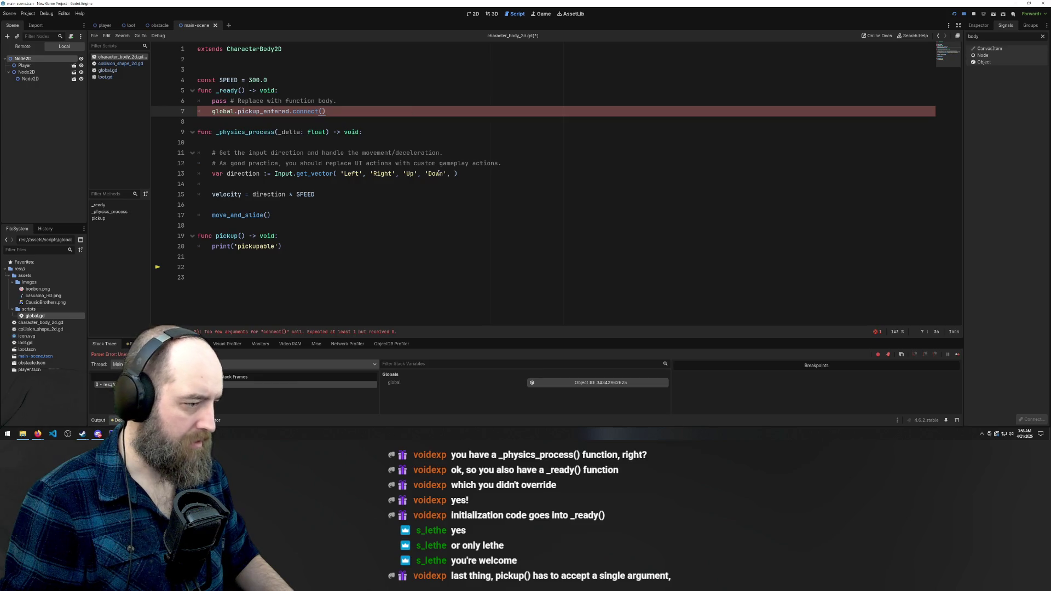
pyautogui.hotkey('ctrl', 'z')
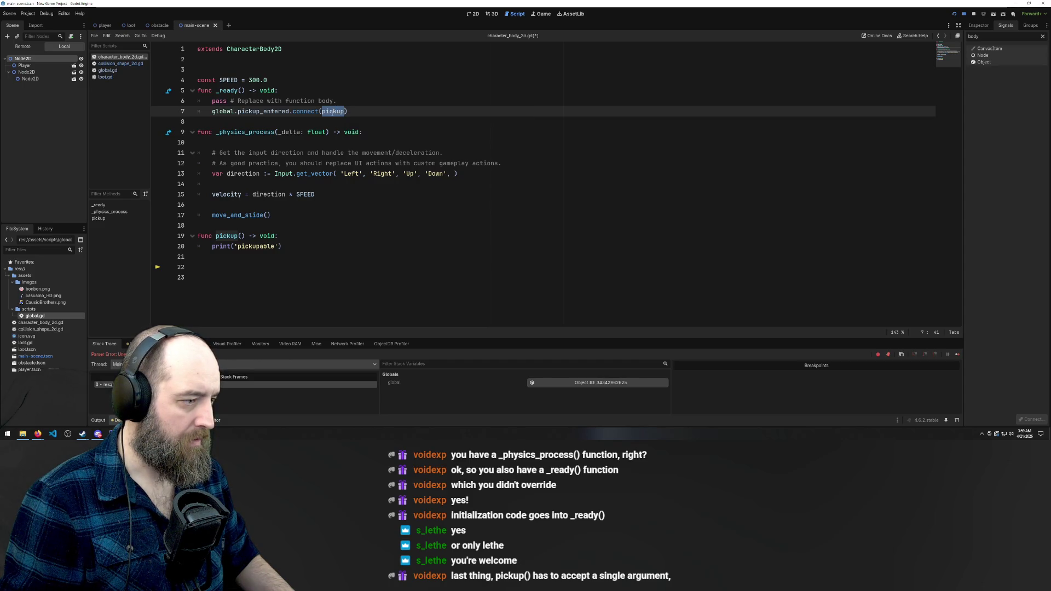
# - Give pickup() a pickup parameter, make it print(pickup), and save with Ctrl+S
pyautogui.click(241, 236)
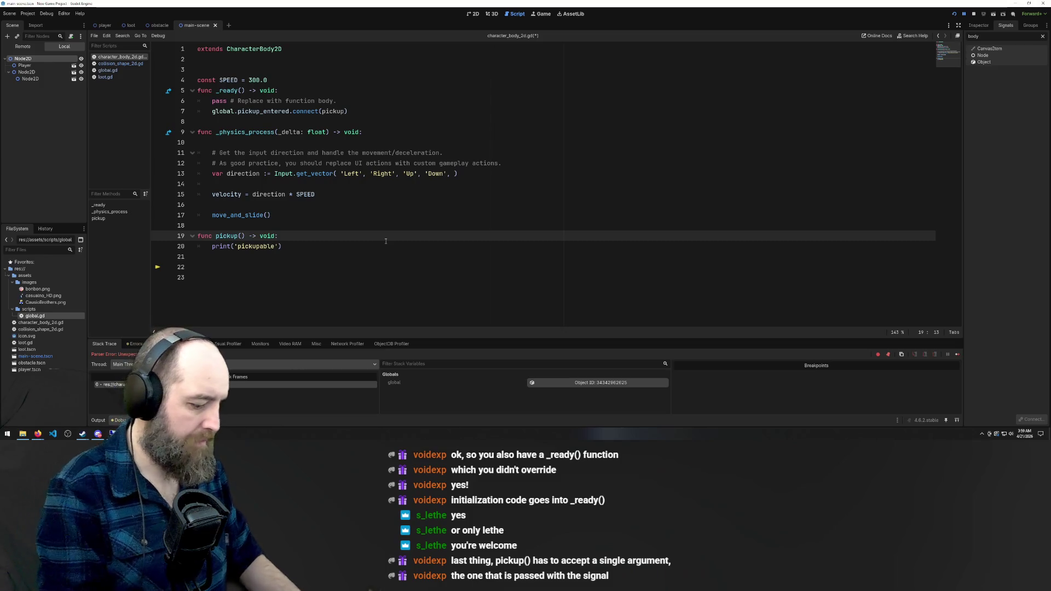
pyautogui.write('pickup')
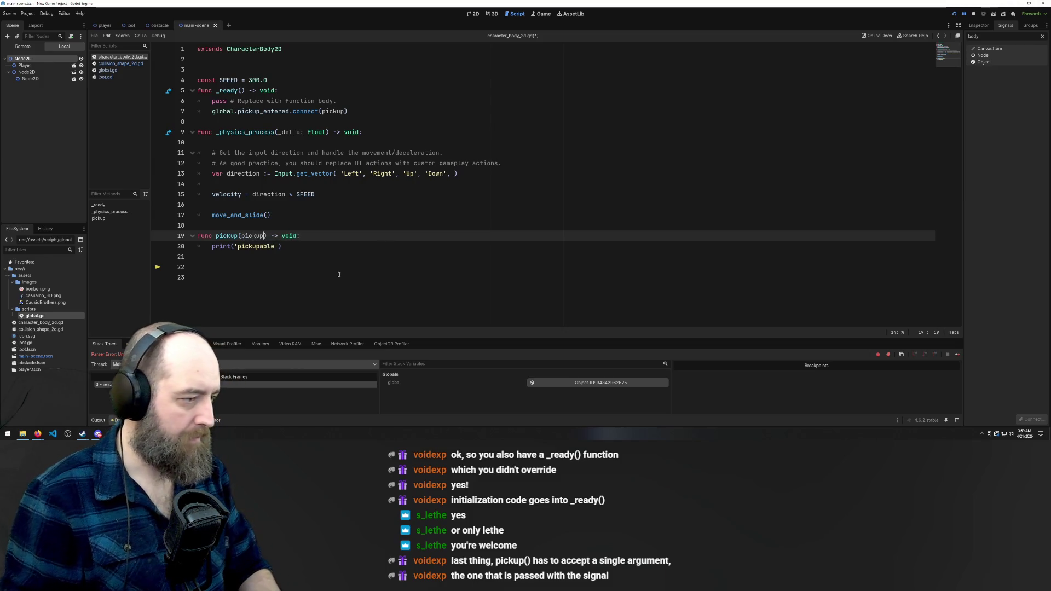
pyautogui.hotkey('ctrl', 'End')
pyautogui.moveTo(280, 246); pyautogui.dragTo(233, 246)
pyautogui.write('pickup')
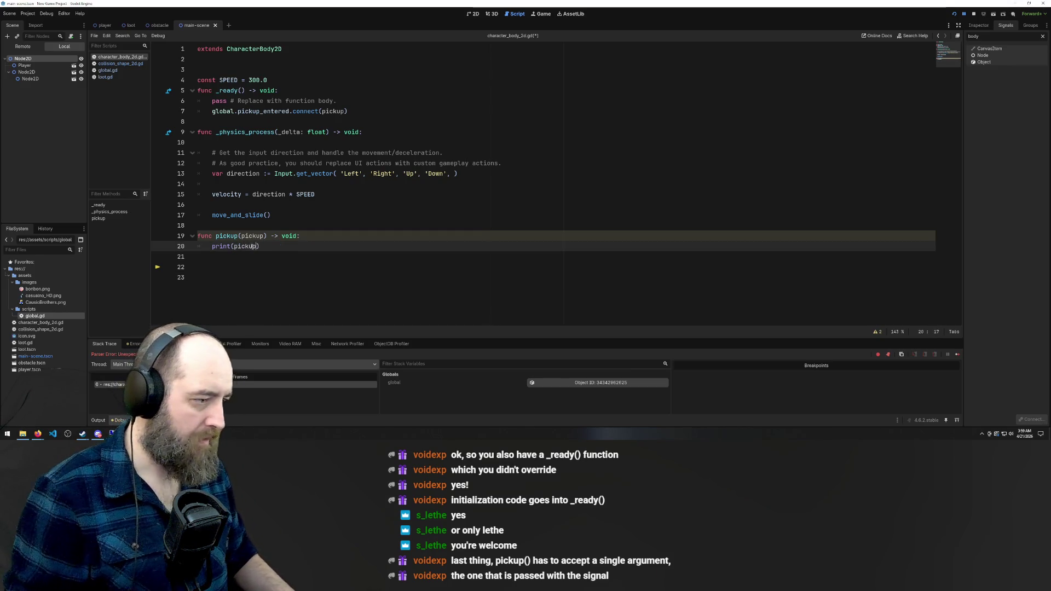
pyautogui.hotkey('ctrl', 's')
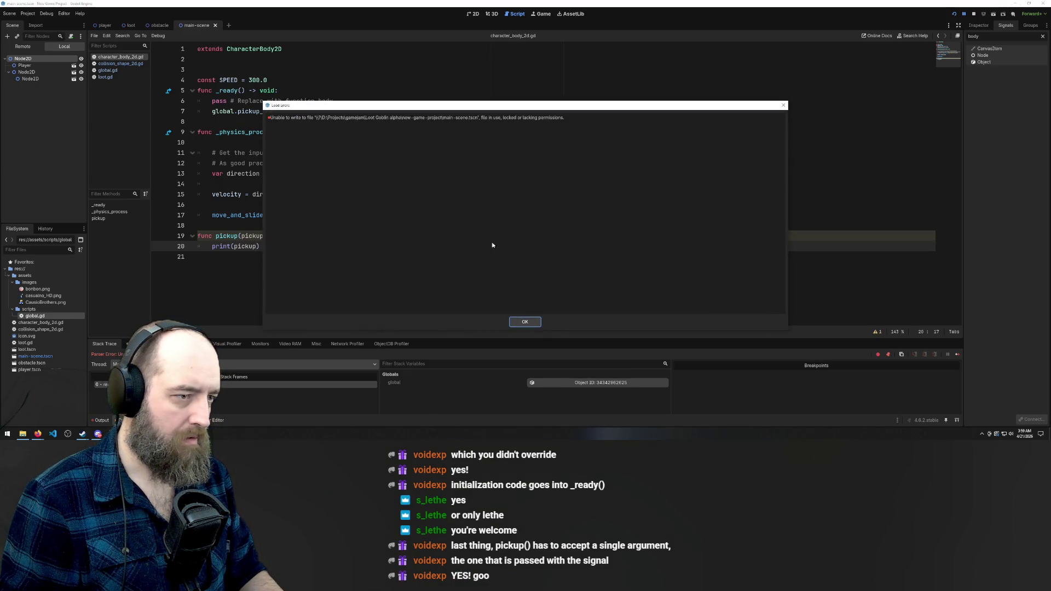
# - Dismiss the write error, run the game with F5, and walk the player on and off the bonbon
pyautogui.click(520, 321)
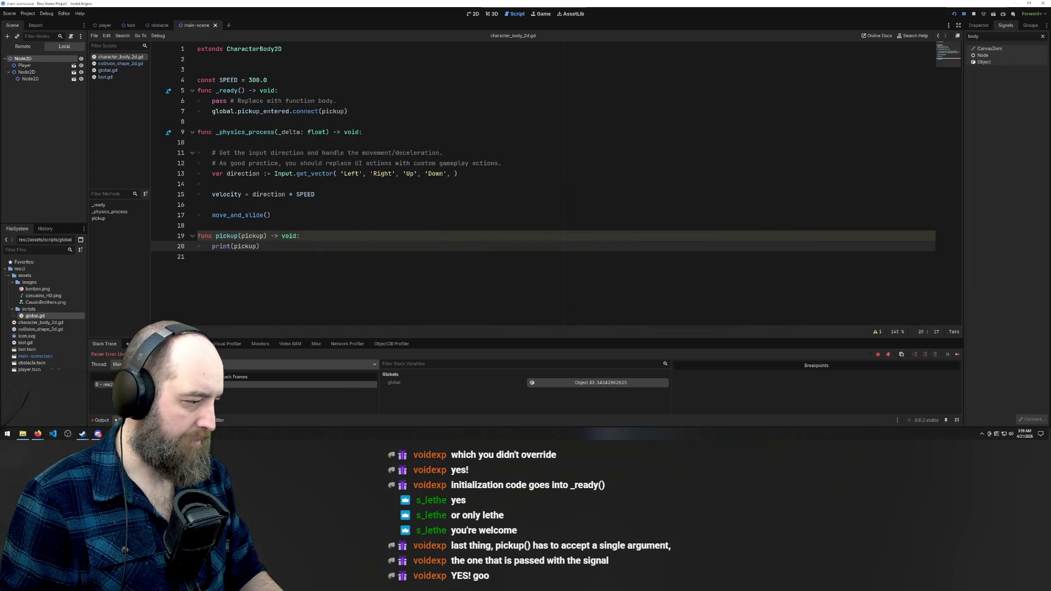
pyautogui.press('F5')
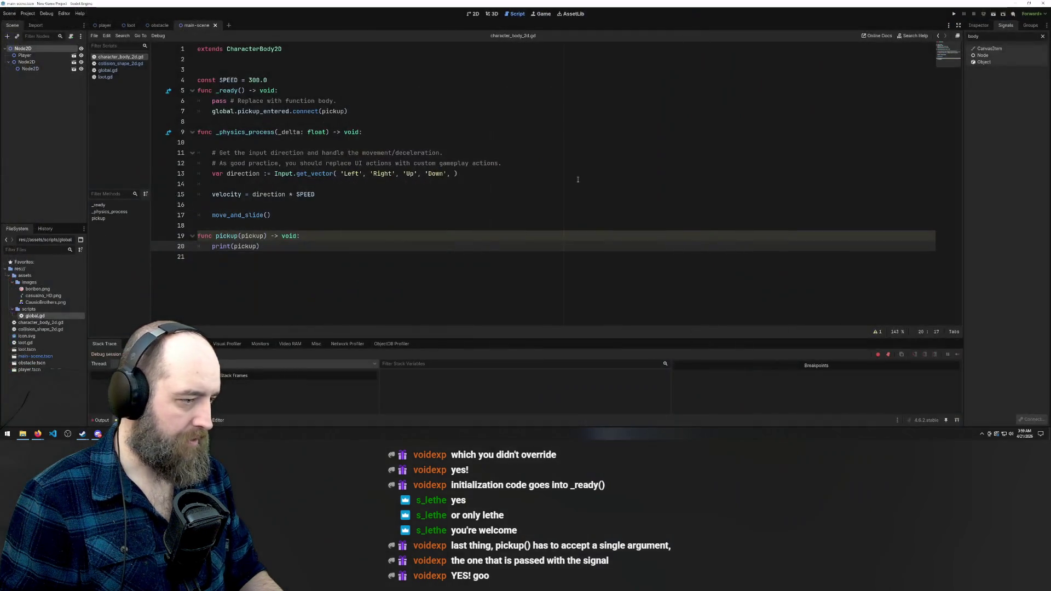
pyautogui.press('Left')
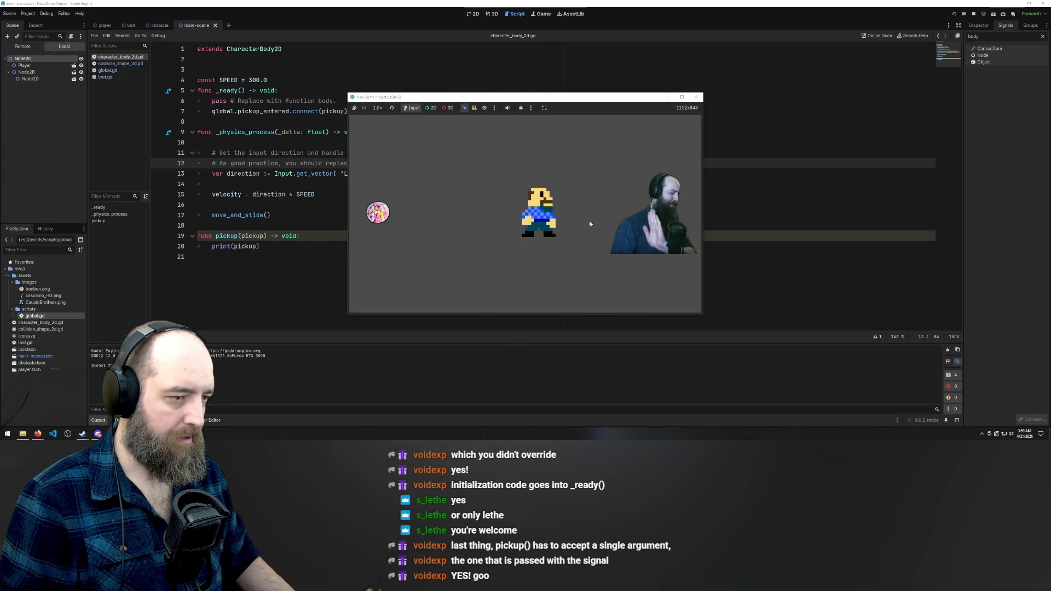
pyautogui.press('Left')
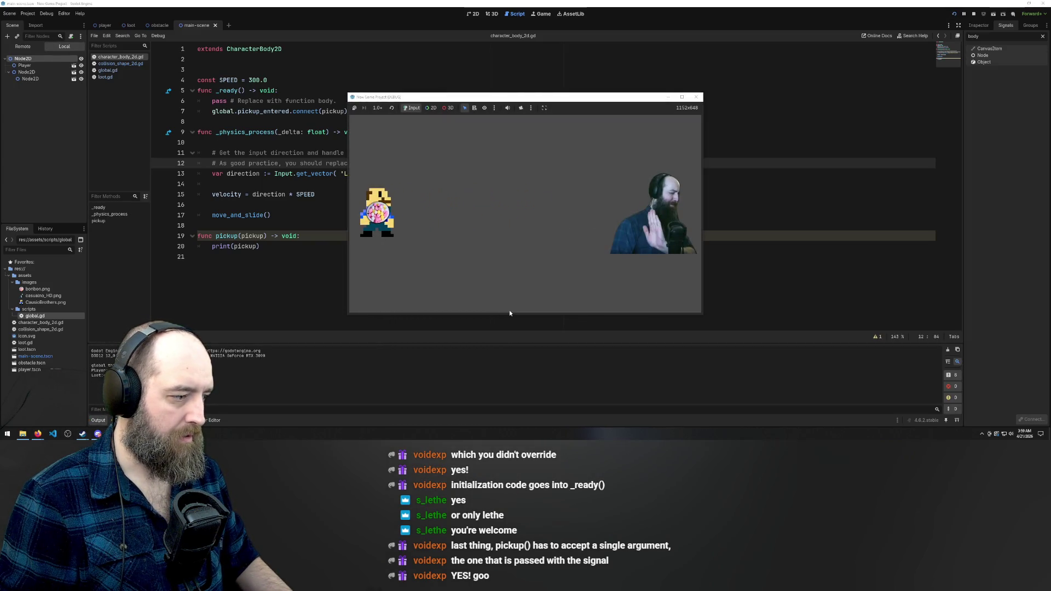
pyautogui.press('Right')
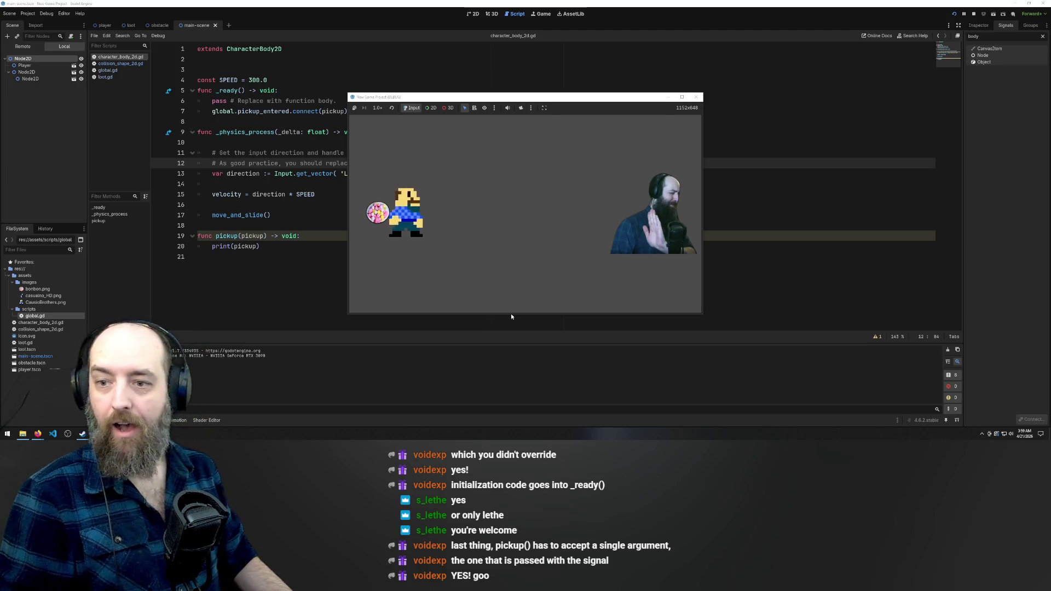
pyautogui.press('Left')
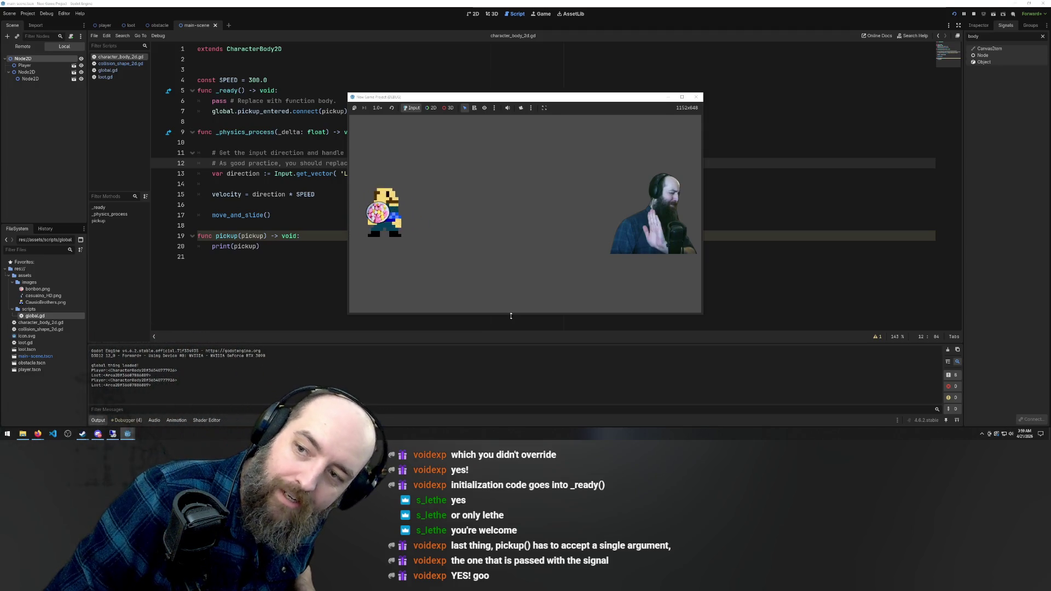
pyautogui.press('Left')
pyautogui.press('Right')
pyautogui.press('Left')
pyautogui.press('Right')
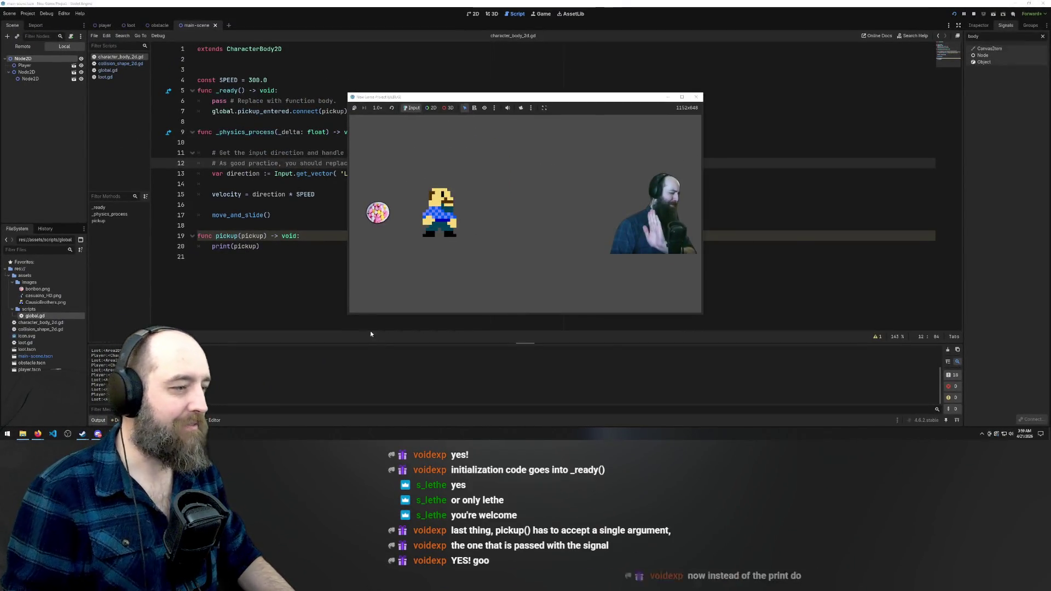
pyautogui.click(245, 141)
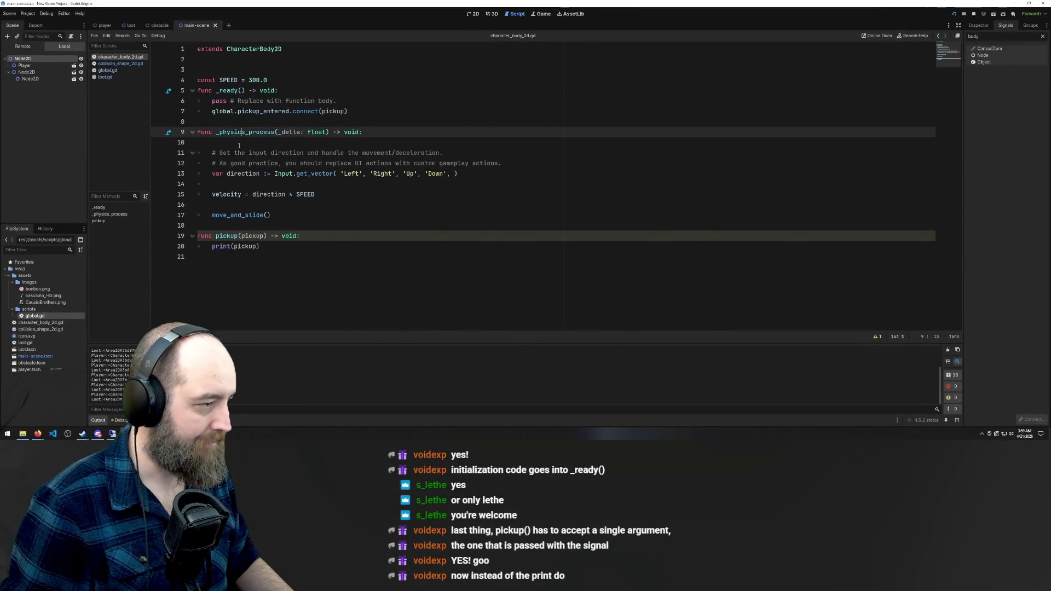
# - Delete the two template comment lines in _physics_process and add a blank line above it
pyautogui.press('BackSpace')
pyautogui.moveTo(501, 153); pyautogui.dragTo(79, 143)
pyautogui.press('BackSpace')
pyautogui.press('BackSpace')
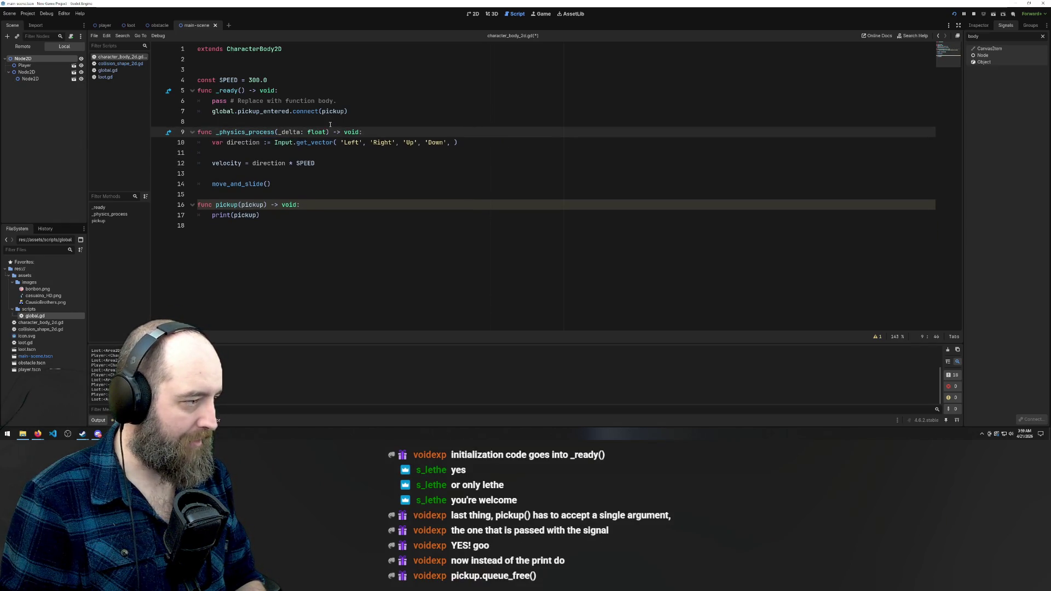
pyautogui.click(329, 125)
pyautogui.press('Return')
# - Add blank lines after SPEED and before func pickup, and remove ones around move_and_slide and var direction
pyautogui.click(284, 73)
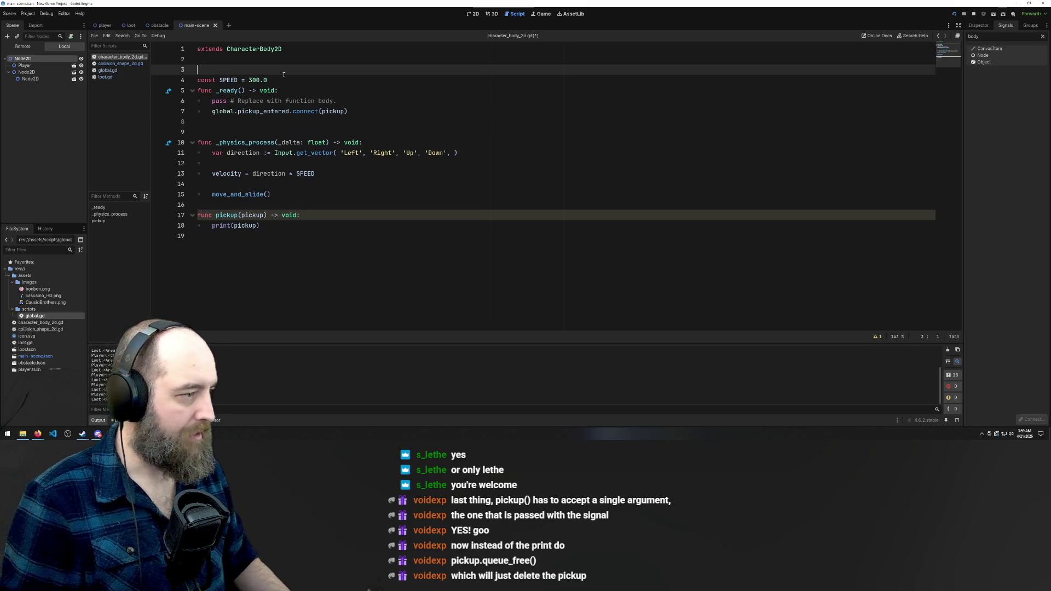
pyautogui.click(298, 80)
pyautogui.press('Return')
pyautogui.press('Return')
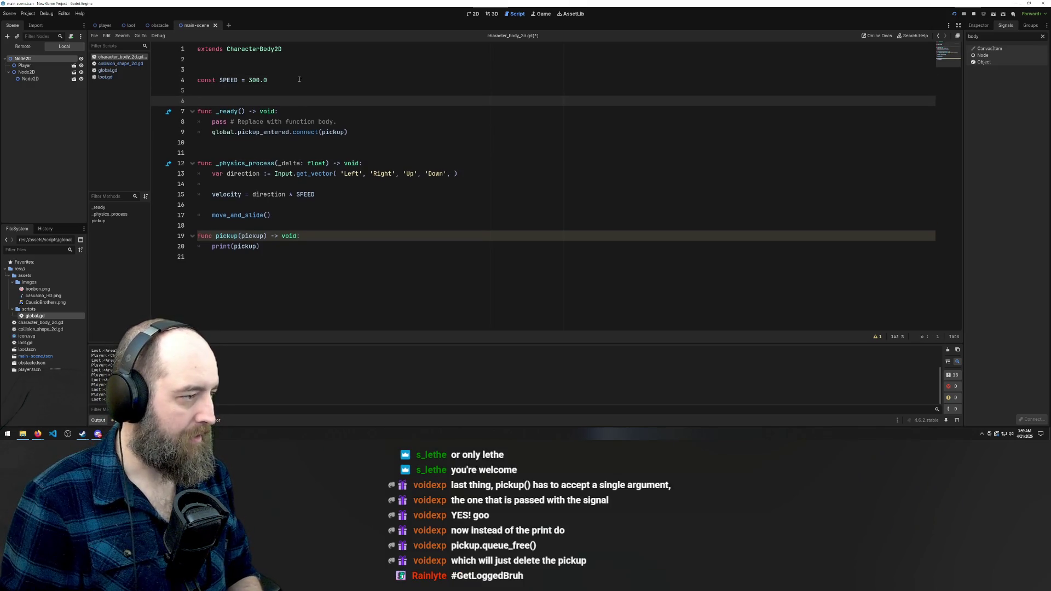
pyautogui.click(486, 231)
pyautogui.click(304, 208)
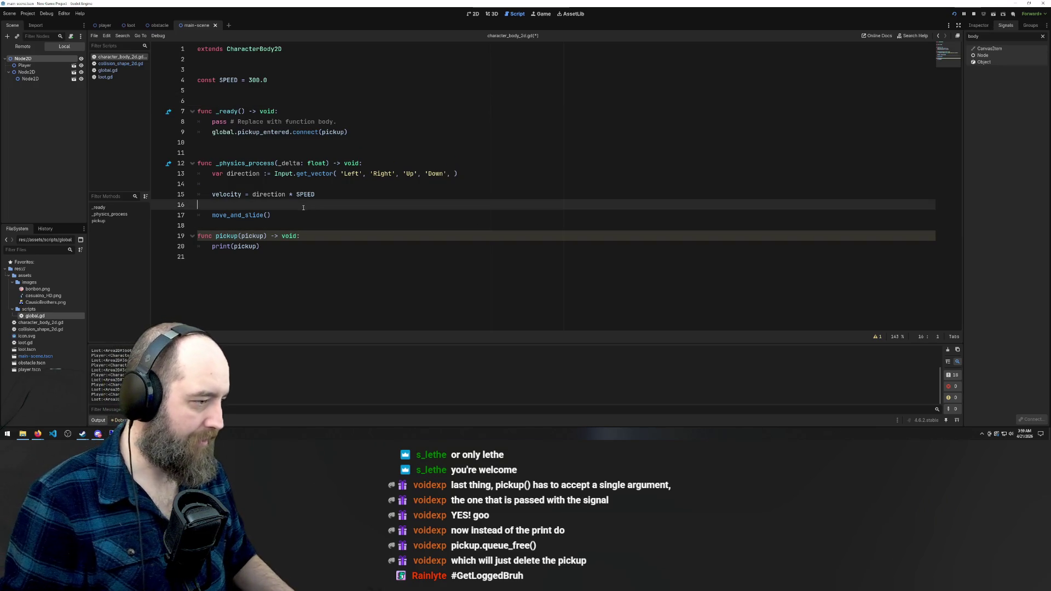
pyautogui.press('BackSpace')
pyautogui.click(422, 185)
pyautogui.press('BackSpace')
pyautogui.click(257, 248)
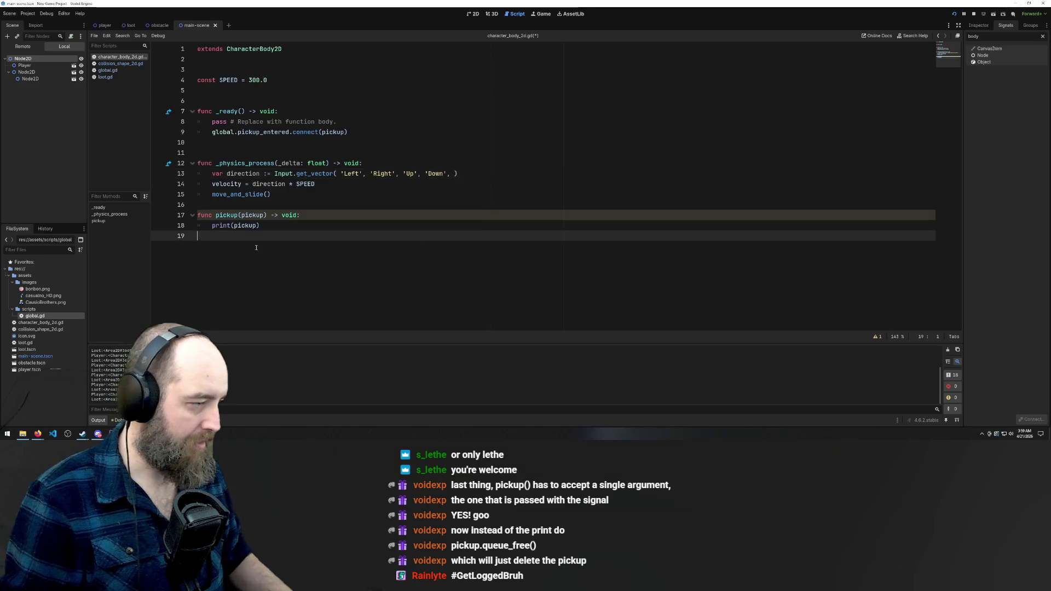
pyautogui.click(347, 203)
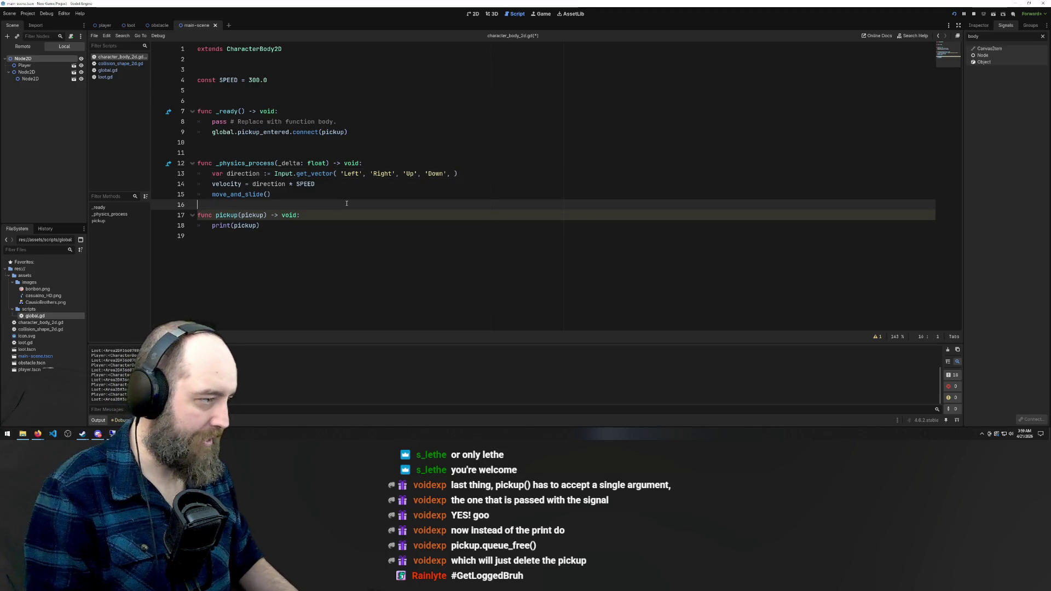
pyautogui.press('Return')
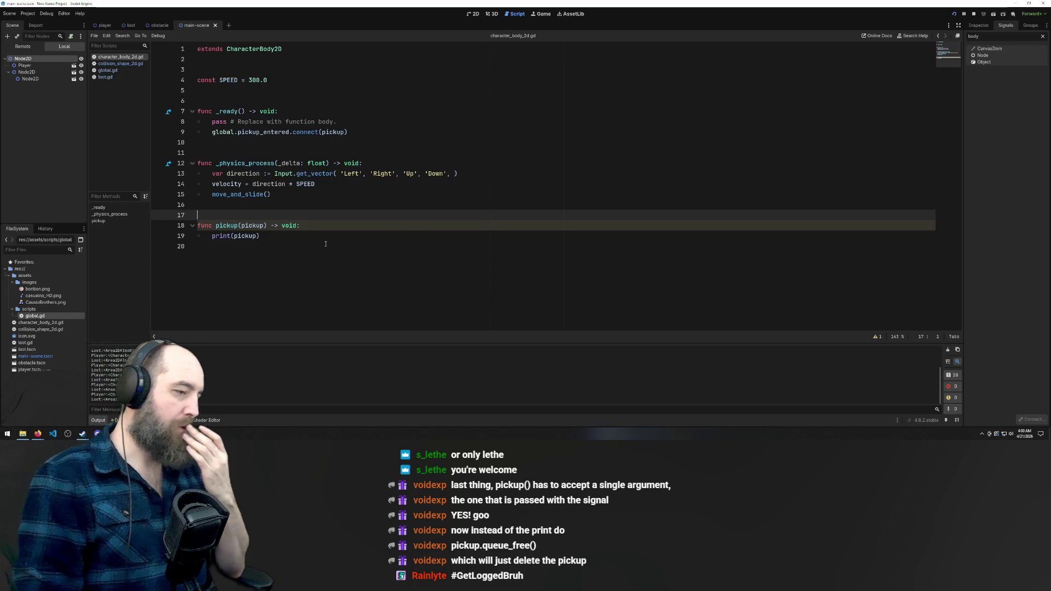
pyautogui.click(284, 89)
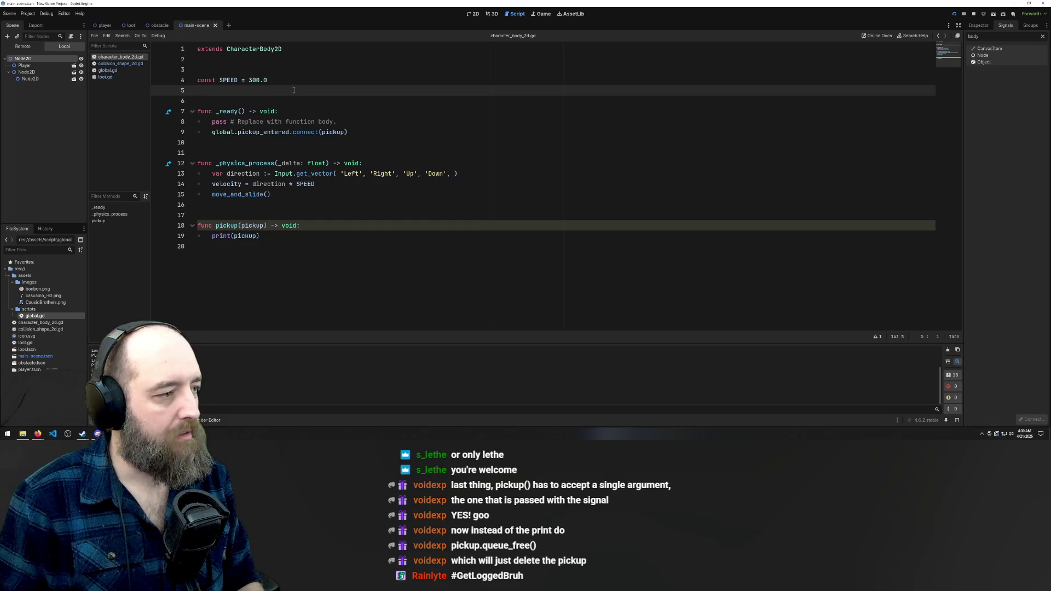
# - Remove and restore the blank line after const SPEED, then save the player script
pyautogui.press('BackSpace')
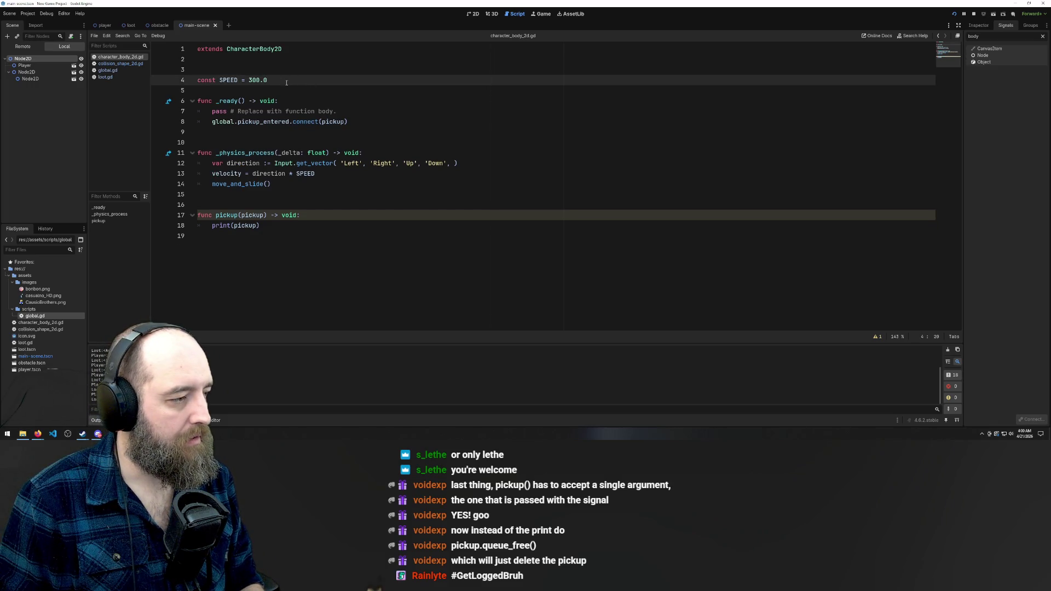
pyautogui.hotkey('ctrl', 'z')
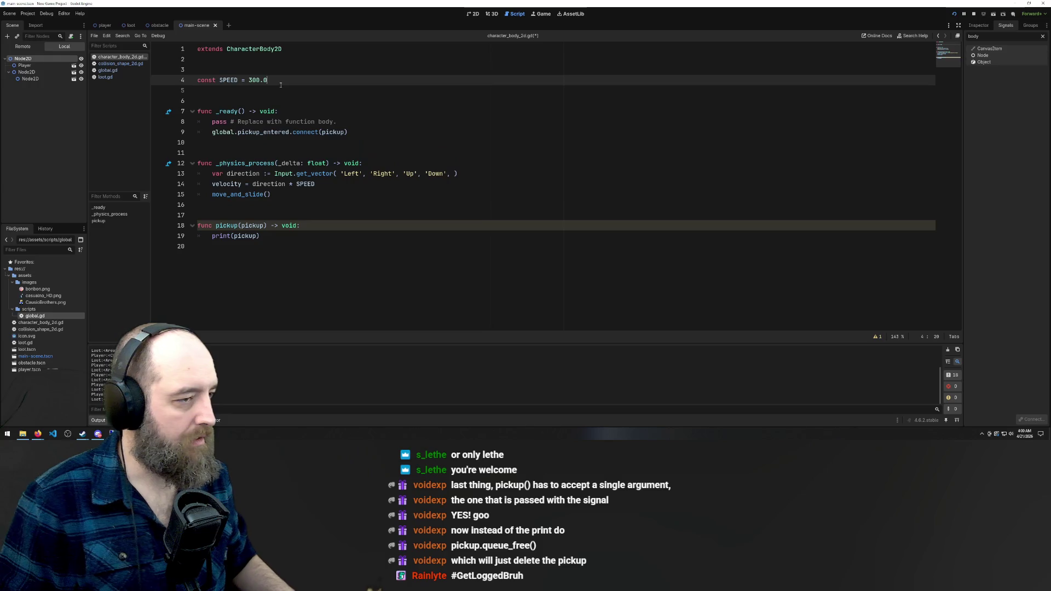
pyautogui.hotkey('ctrl', 's')
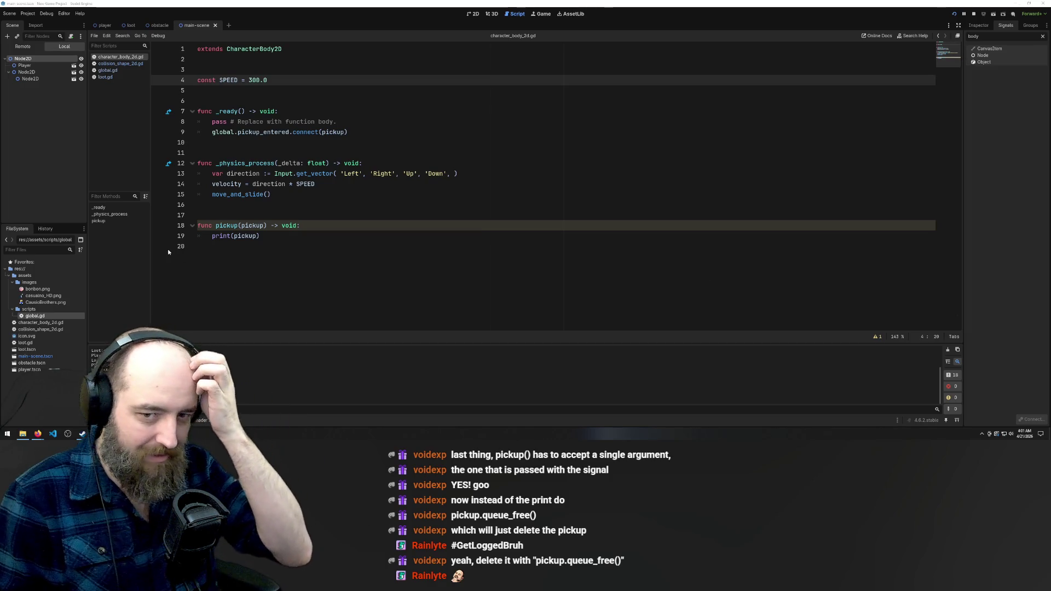
# - Put the caret at the end of the func pickup signature line
pyautogui.click(303, 226)
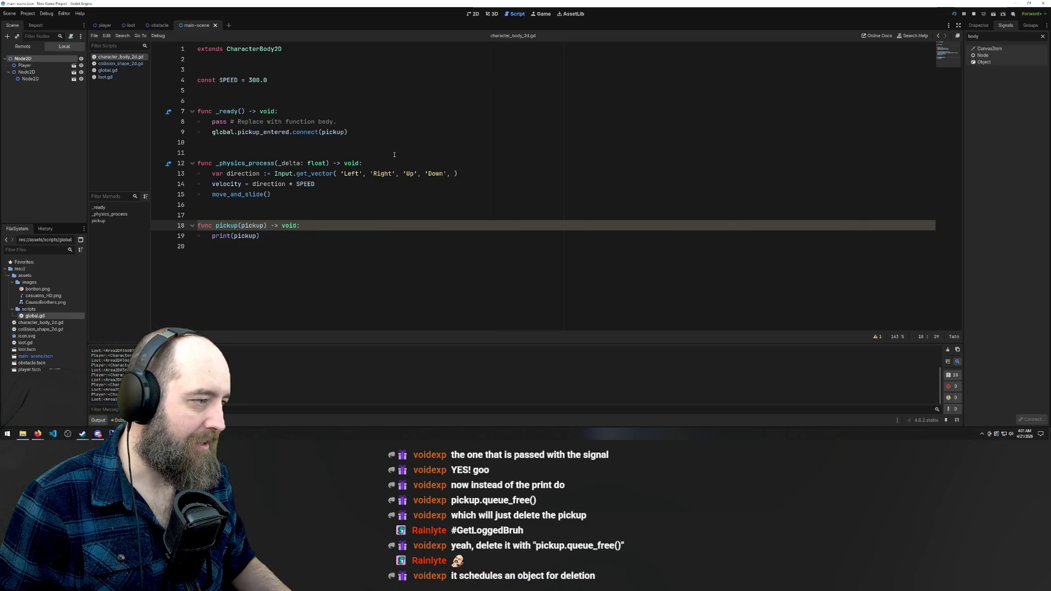
pyautogui.click(299, 239)
pyautogui.click(331, 226)
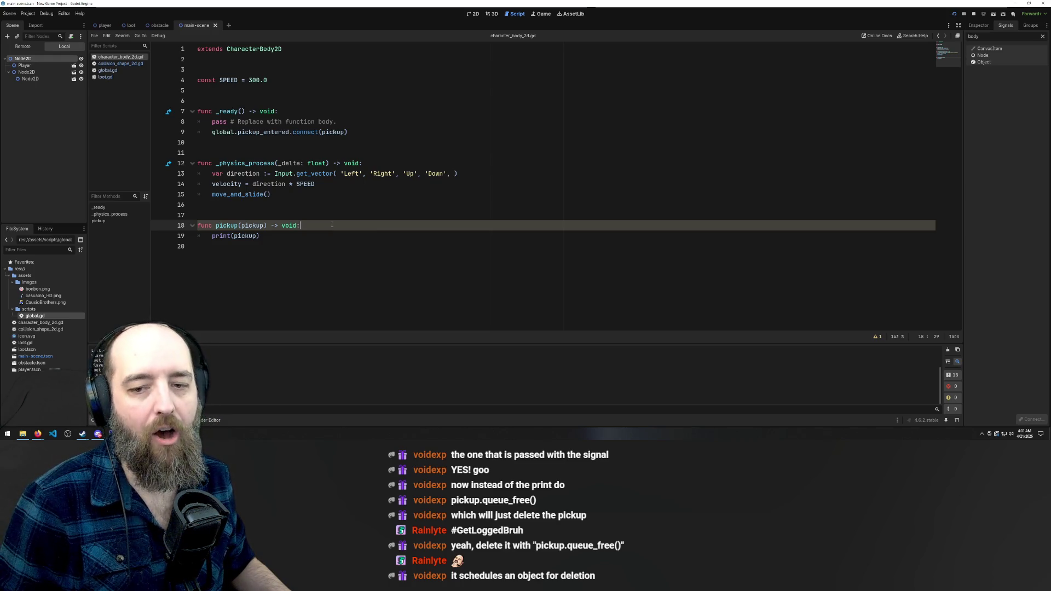
# - Add pickup.queue_free() as a new first line inside pickup()
pyautogui.press('Return')
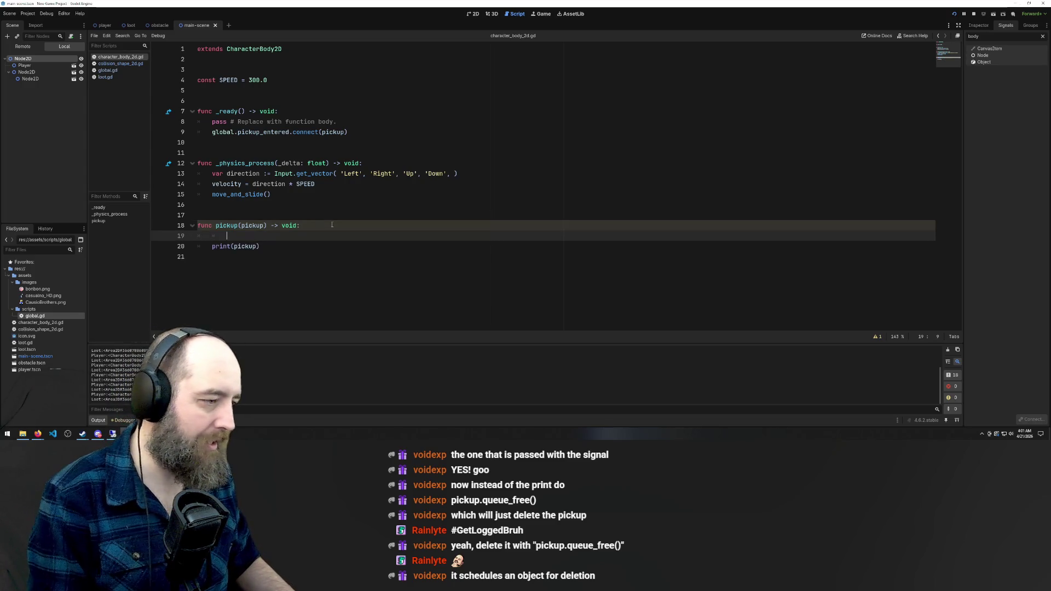
pyautogui.write('pickup.queue_free()')
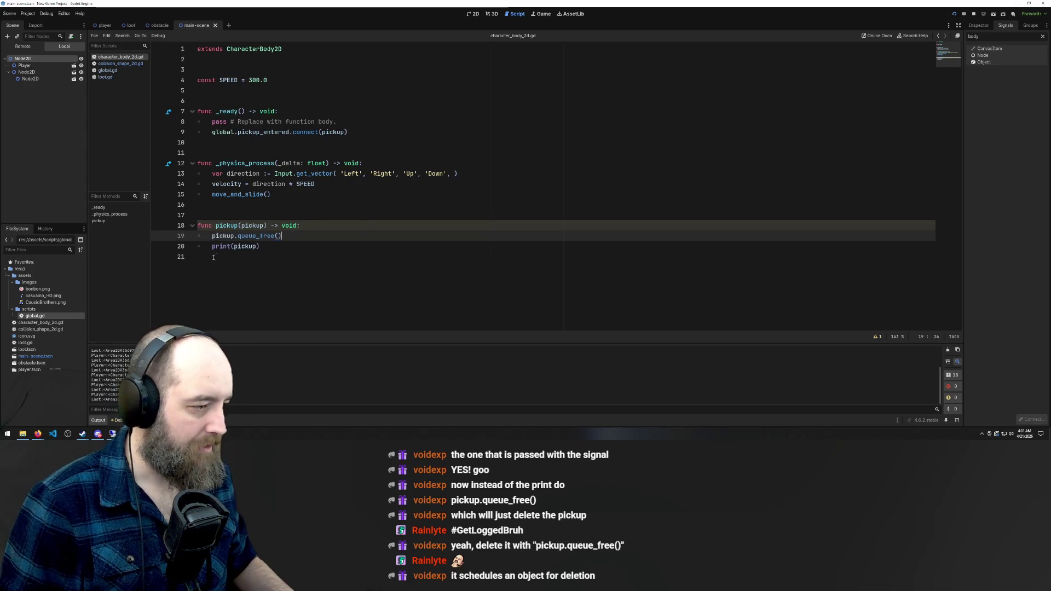
pyautogui.click(266, 247)
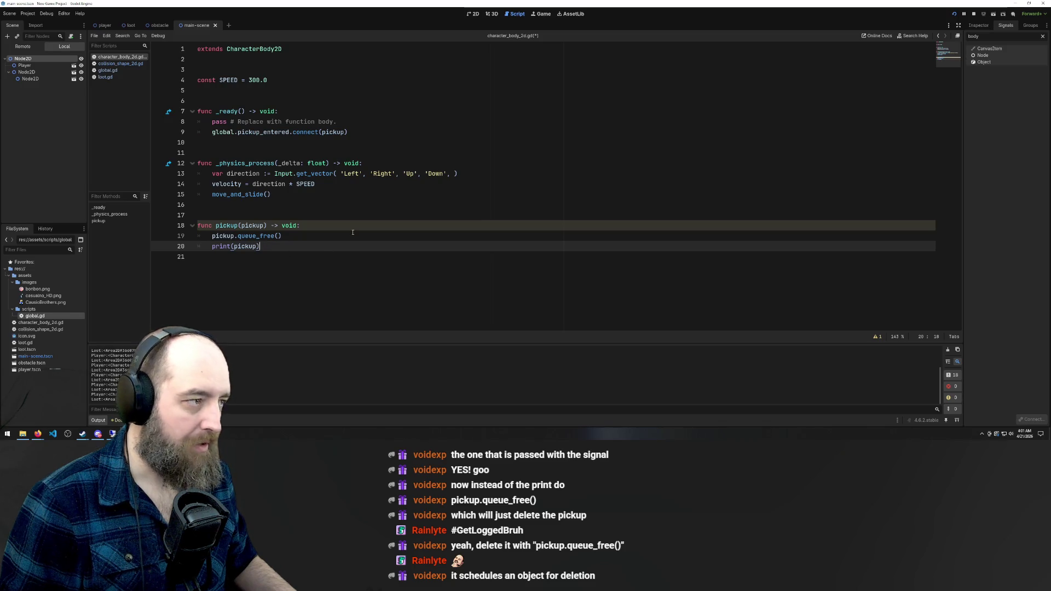
# - Run the game with F5 and walk the player onto the bonbon to see it disappear
pyautogui.press('F5')
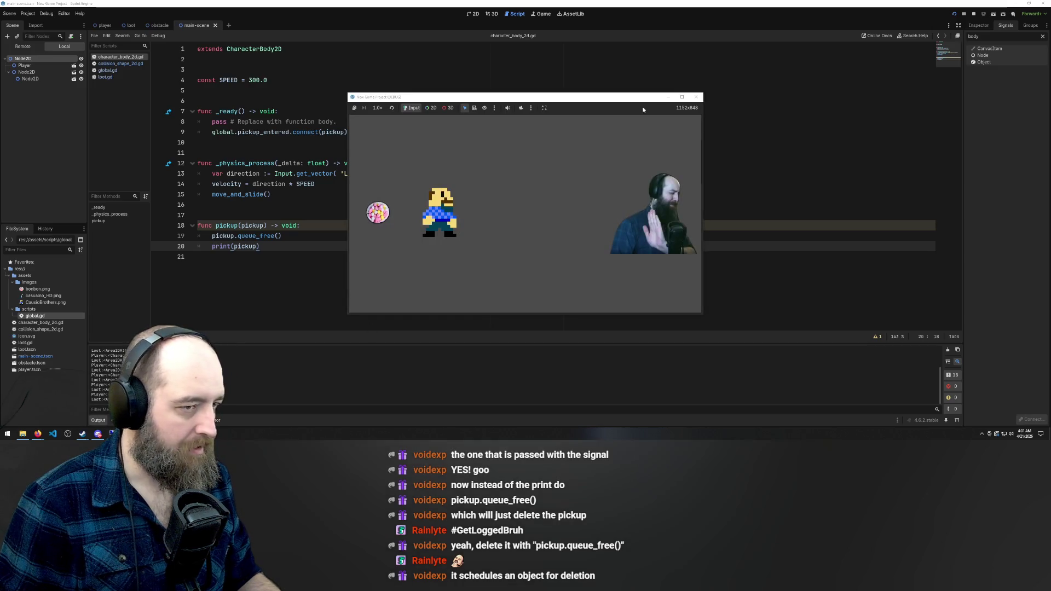
pyautogui.click(697, 97)
pyautogui.press('F5')
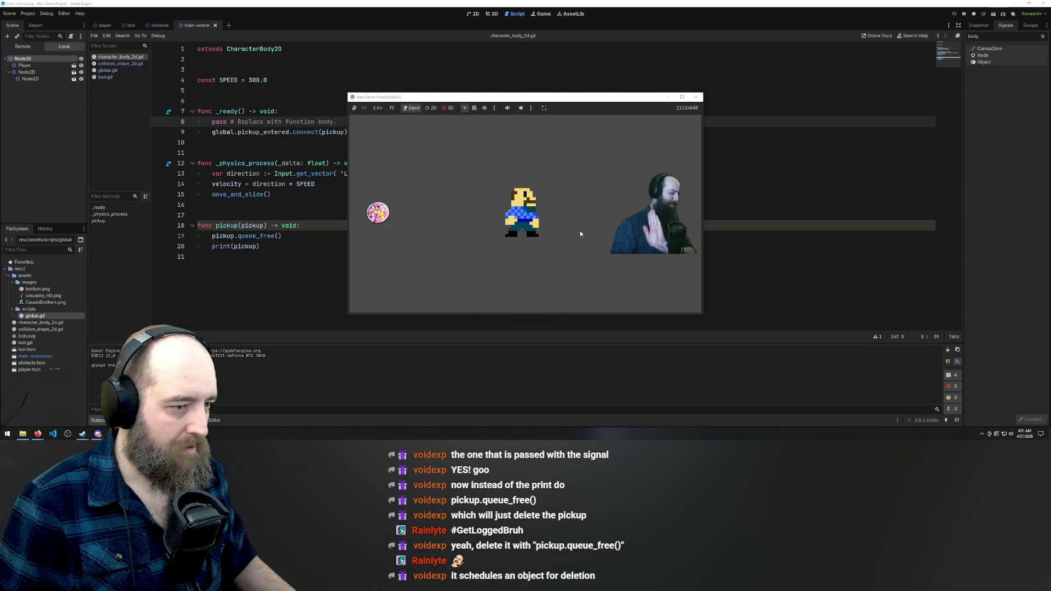
pyautogui.press('Left')
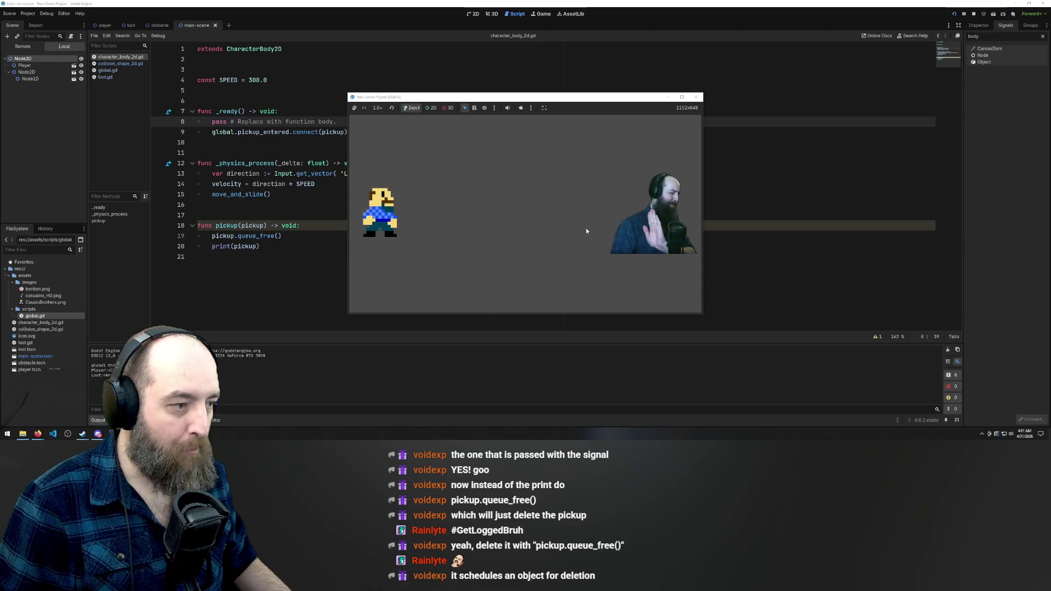
pyautogui.press('Right')
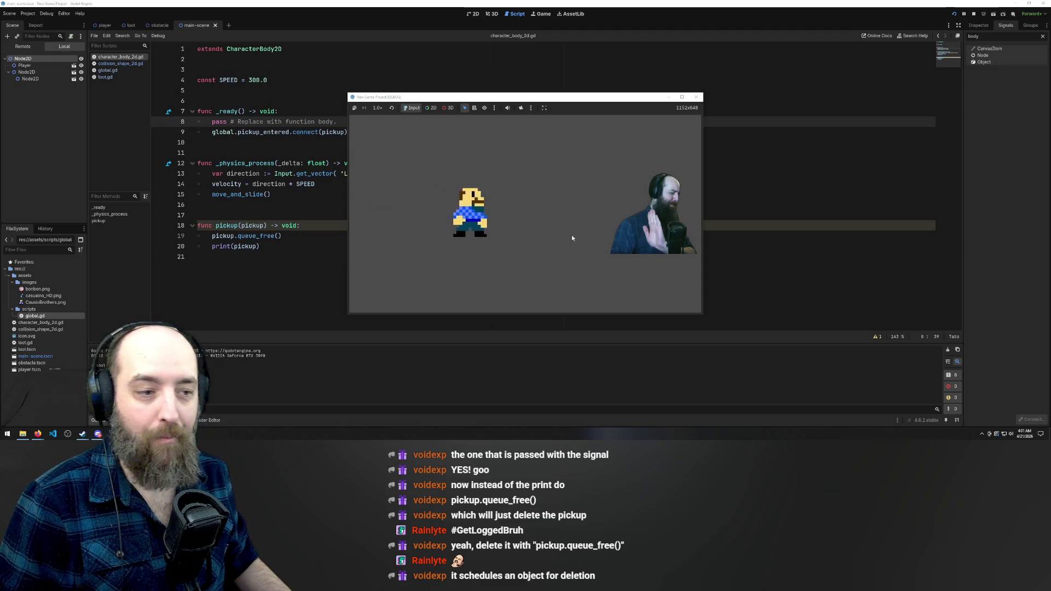
pyautogui.press('Up')
pyautogui.press('Left')
pyautogui.press('Down')
pyautogui.press('Left')
pyautogui.press('Down')
pyautogui.press('Right')
pyautogui.press('Right')
pyautogui.press('Up')
pyautogui.press('Left')
pyautogui.press('Right')
pyautogui.press('Right')
pyautogui.press('Down')
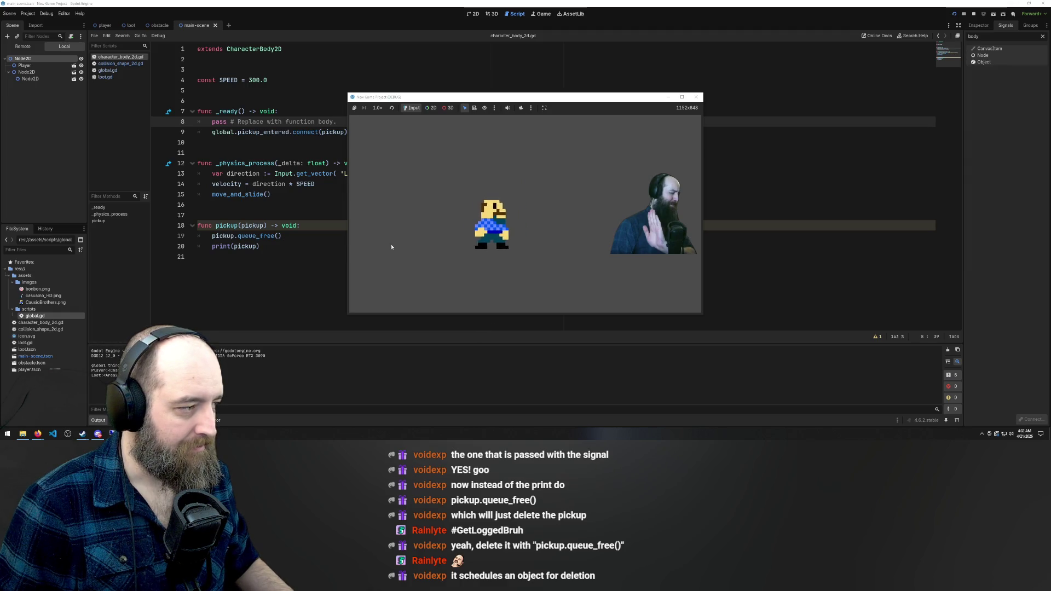
pyautogui.click(22, 433)
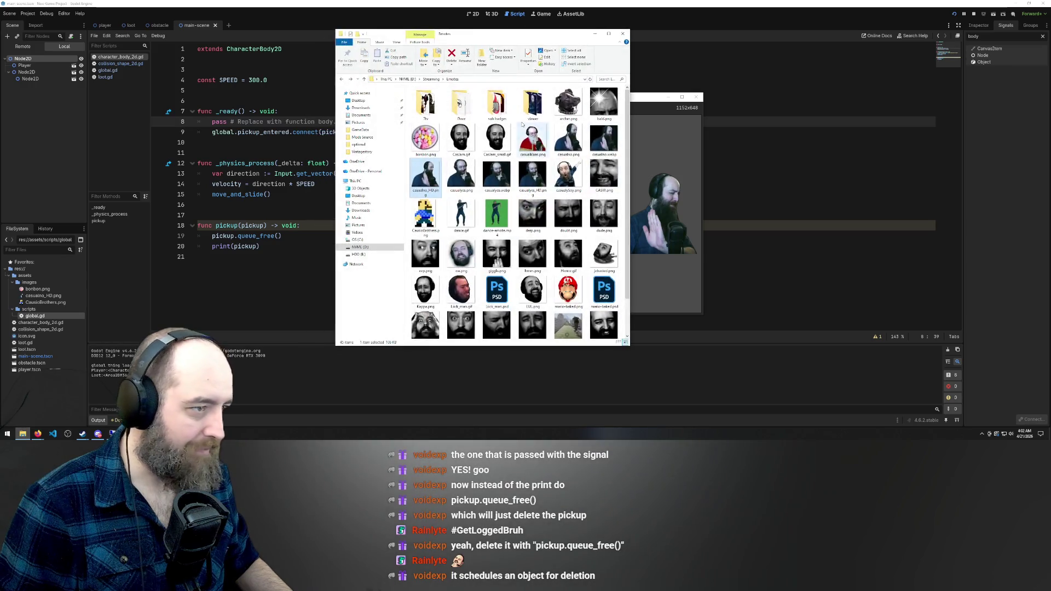
# - Browse from Streaming into Virtual-Elephant > public > twitch > bots > butterfieldBot
pyautogui.hotkey('alt', 'Up')
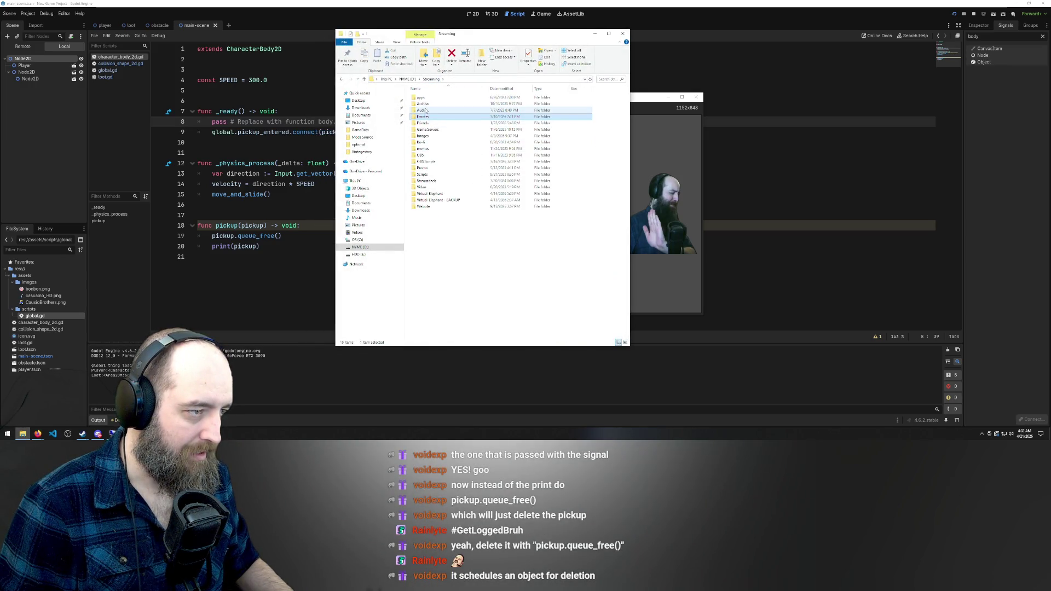
pyautogui.doubleClick(423, 97)
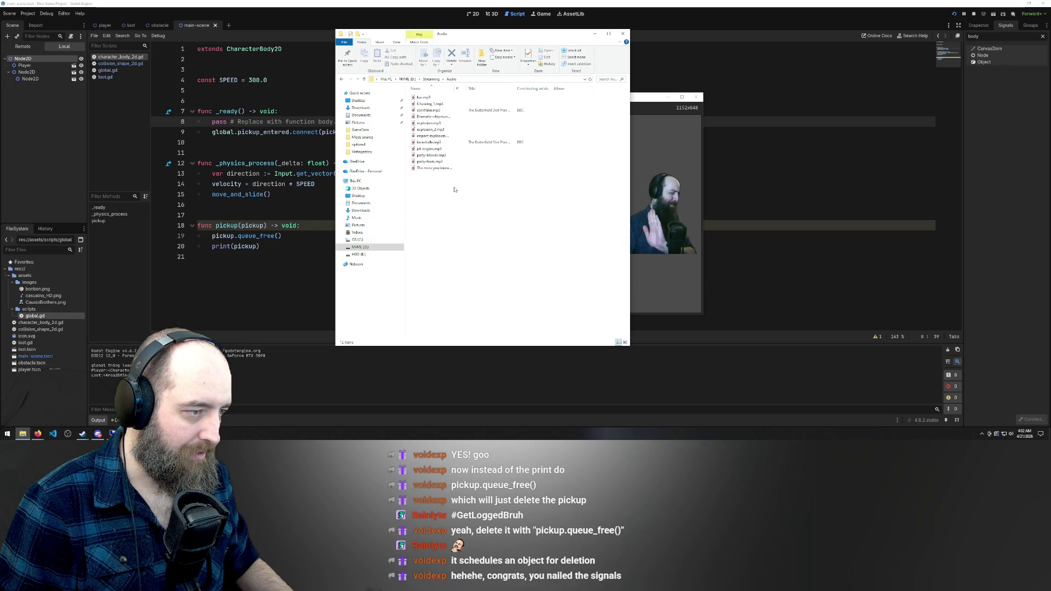
pyautogui.click(438, 79)
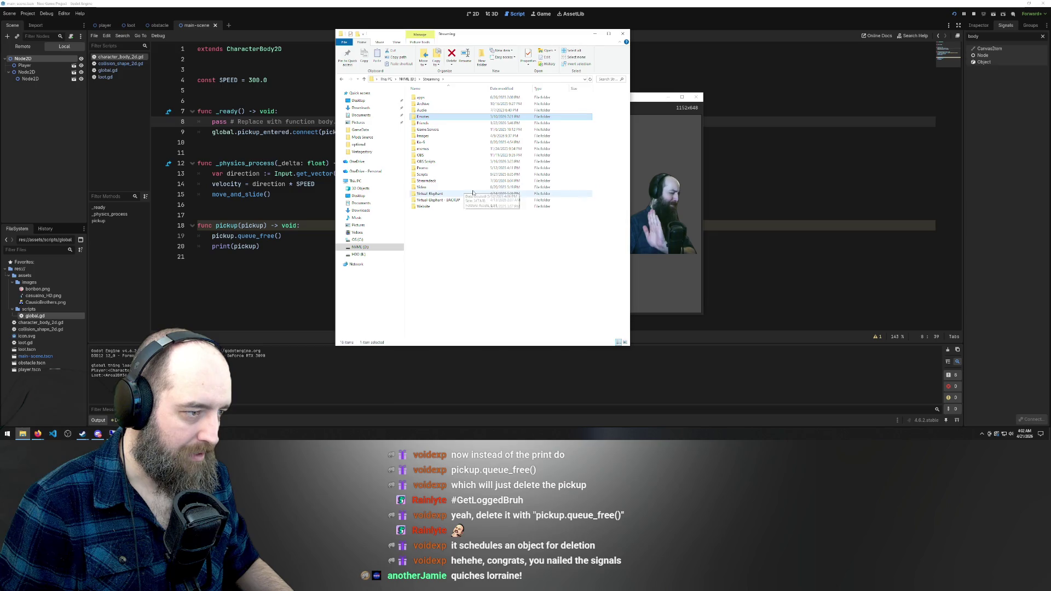
pyautogui.click(457, 200)
pyautogui.click(460, 194)
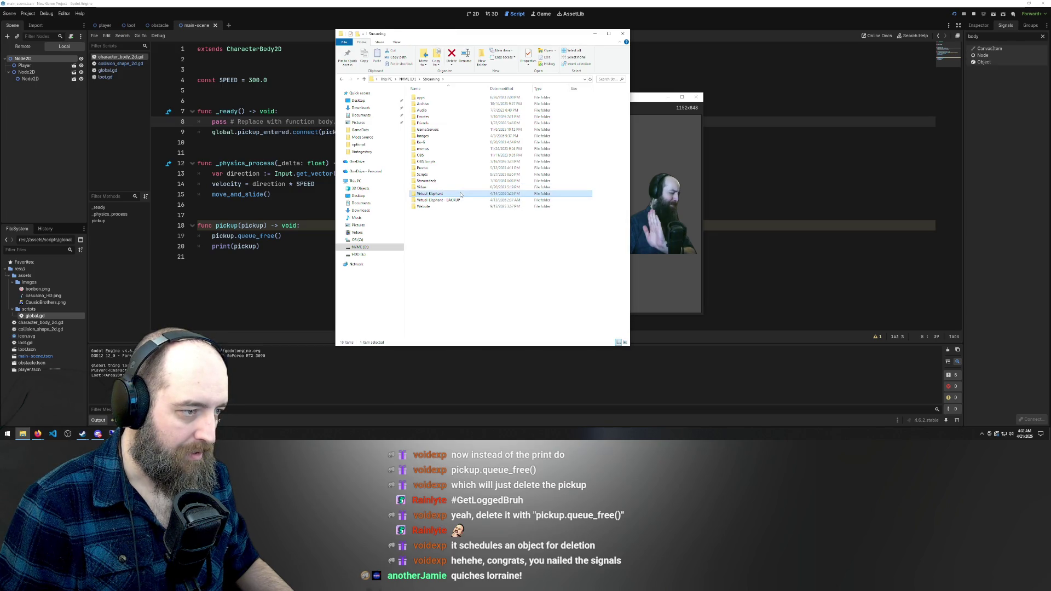
pyautogui.doubleClick(461, 195)
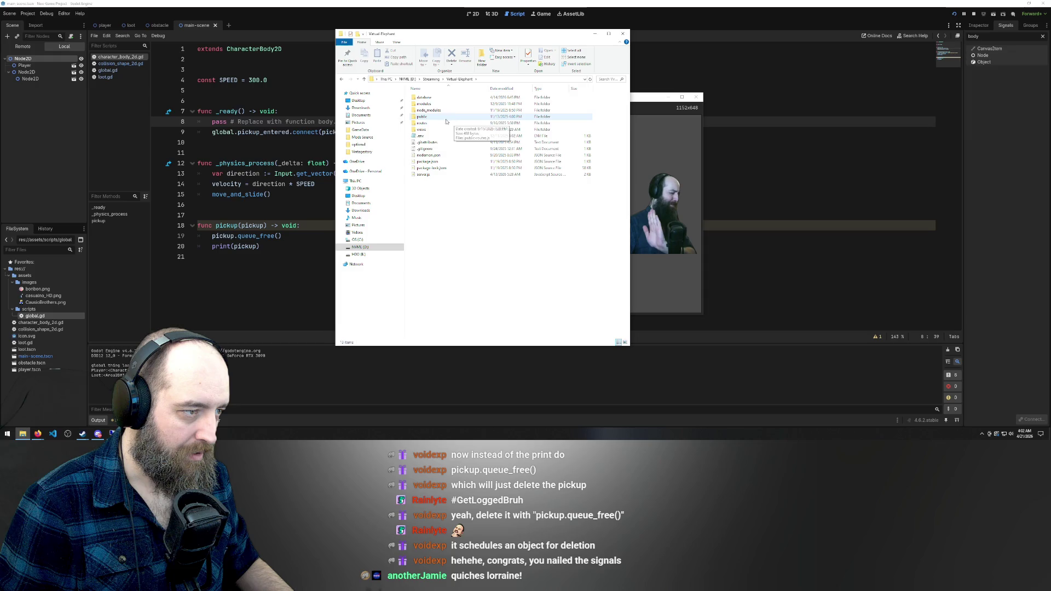
pyautogui.doubleClick(438, 116)
pyautogui.doubleClick(434, 102)
pyautogui.doubleClick(454, 97)
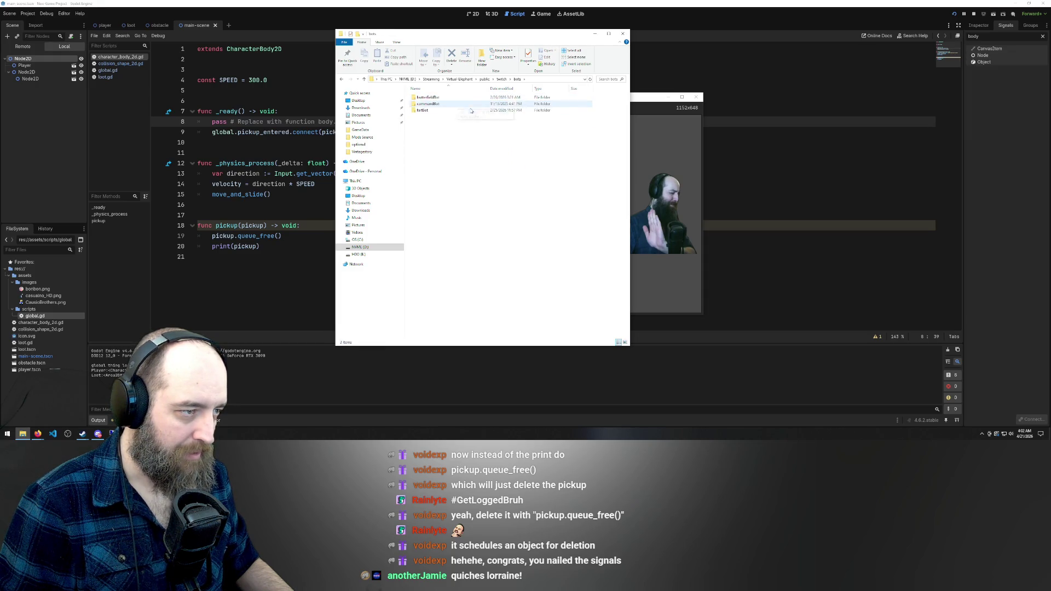
pyautogui.doubleClick(457, 98)
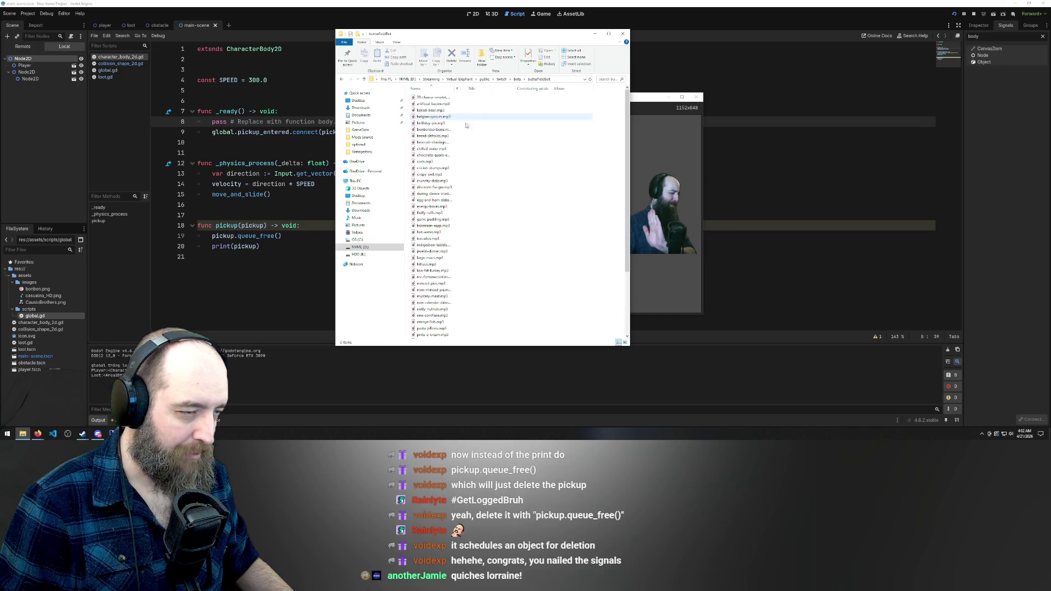
# - Highlight bonbonbonbons.mp3 in the sound list, then switch back to Godot's assets folder
pyautogui.click(431, 110)
pyautogui.press('Down')
pyautogui.press('Down')
pyautogui.press('Down')
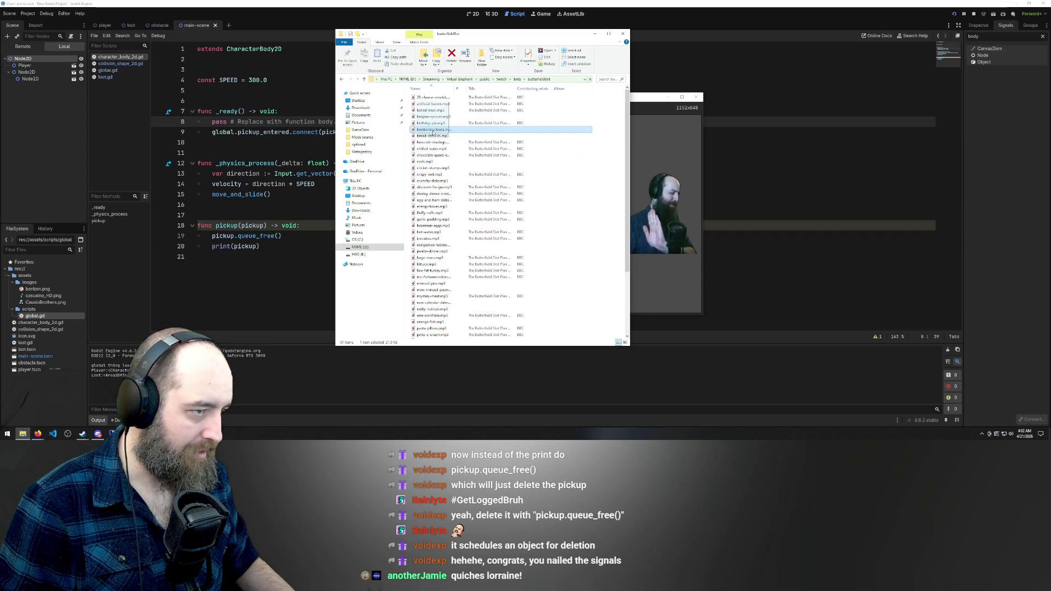
pyautogui.click(25, 275)
pyautogui.rightClick(25, 278)
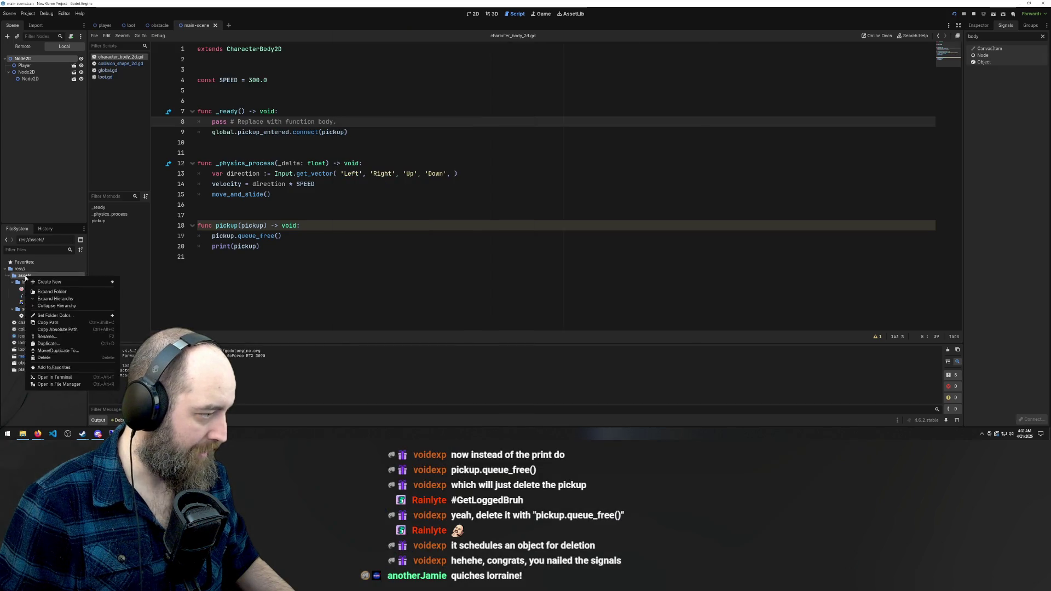
# - Create a new folder named 'audio' inside res://assets in the FileSystem dock
pyautogui.moveTo(50, 281)
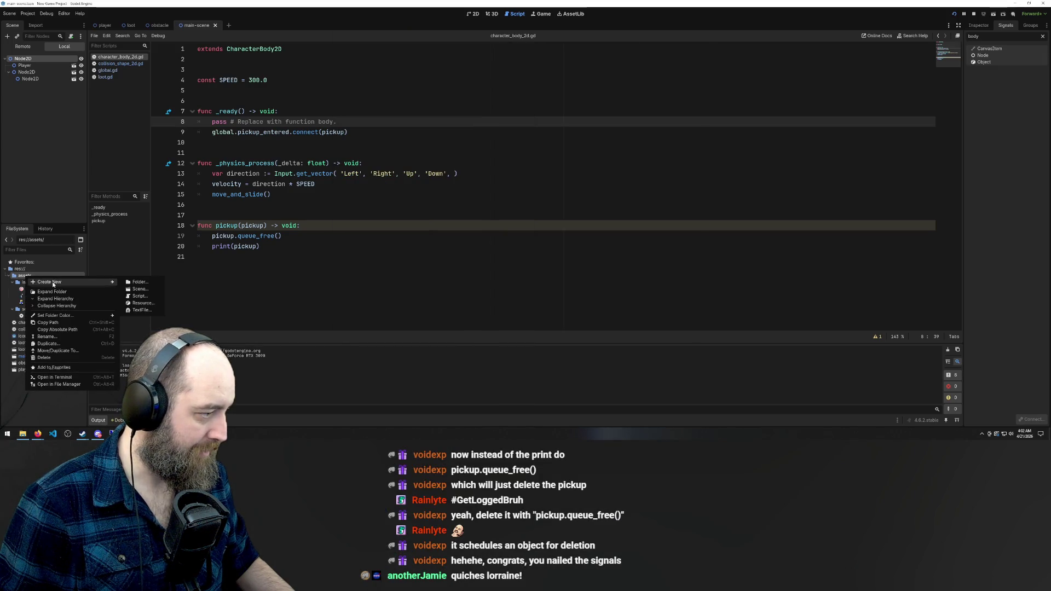
pyautogui.click(139, 282)
pyautogui.write('audio')
pyautogui.press('Return')
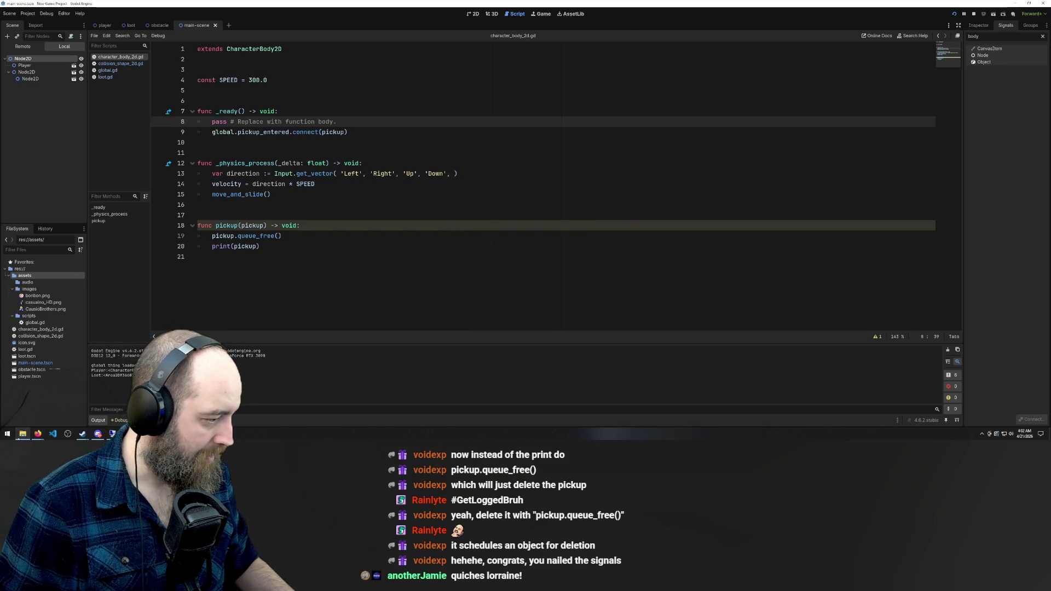
pyautogui.click(23, 433)
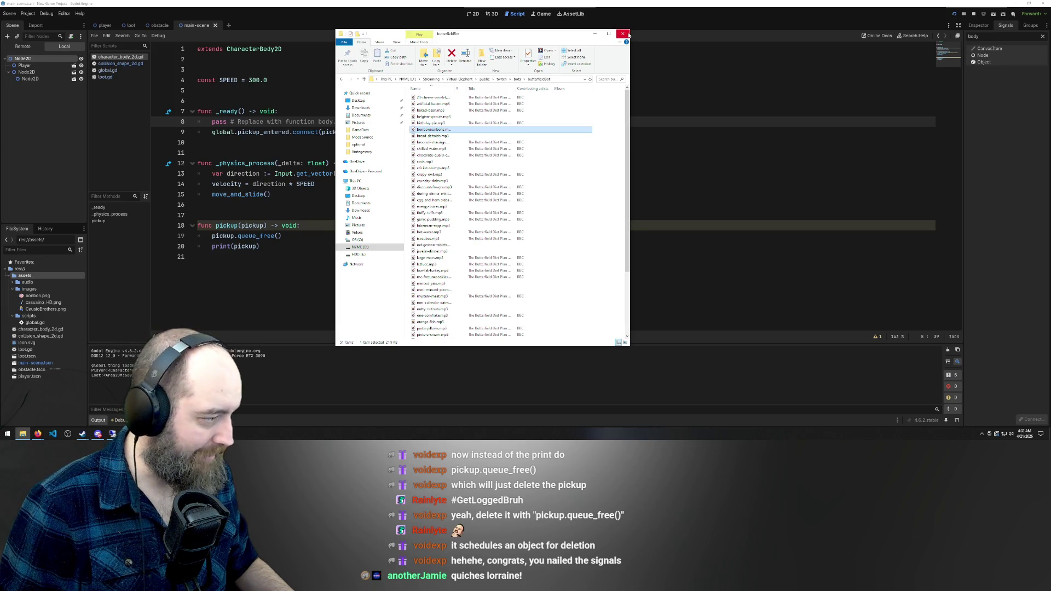
# - Close the butterfieldBot File Explorer window and return to the Godot editor
pyautogui.click(628, 34)
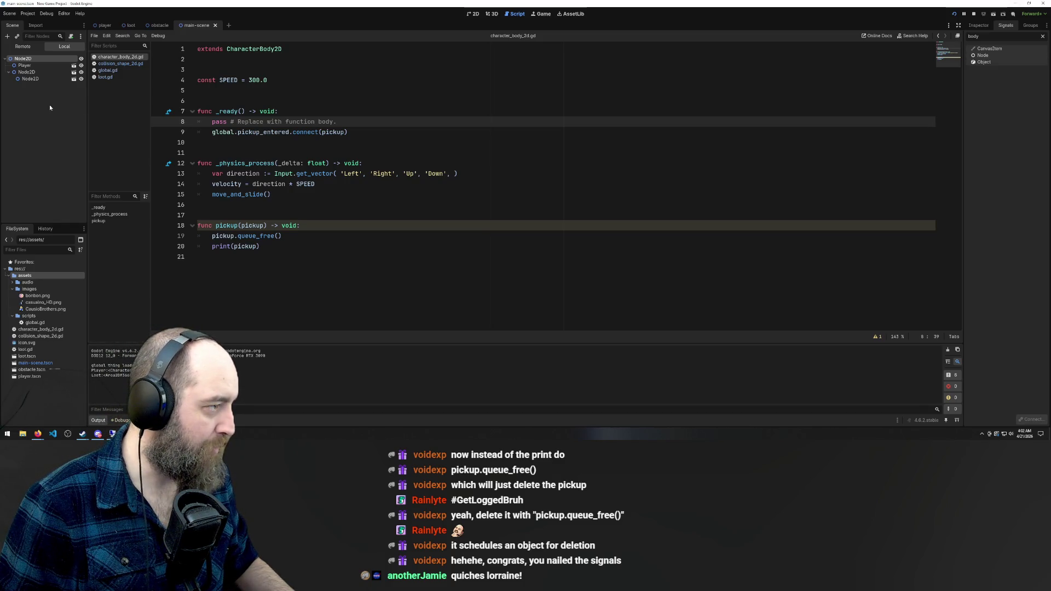
pyautogui.click(73, 72)
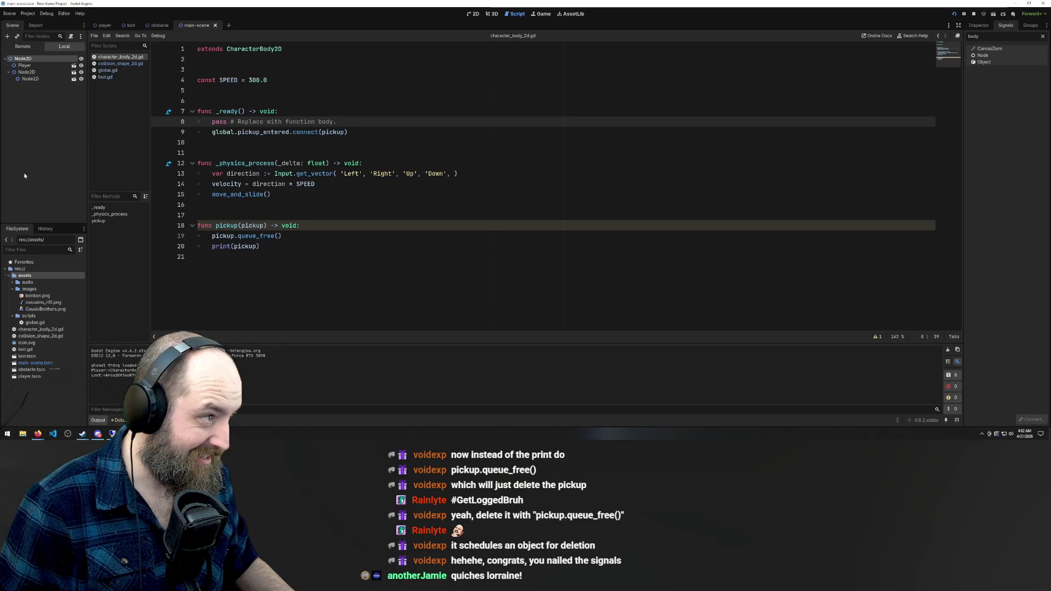
# - Search 'audio' in Create New Node and add an AudioStreamPlayer2D to the main scene
pyautogui.click(57, 115)
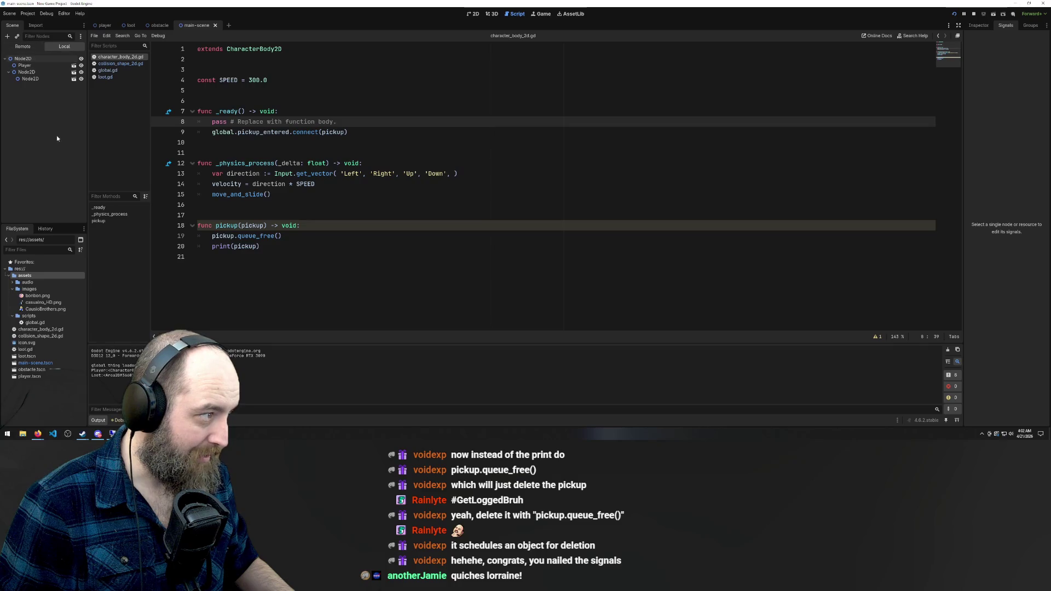
pyautogui.click(7, 36)
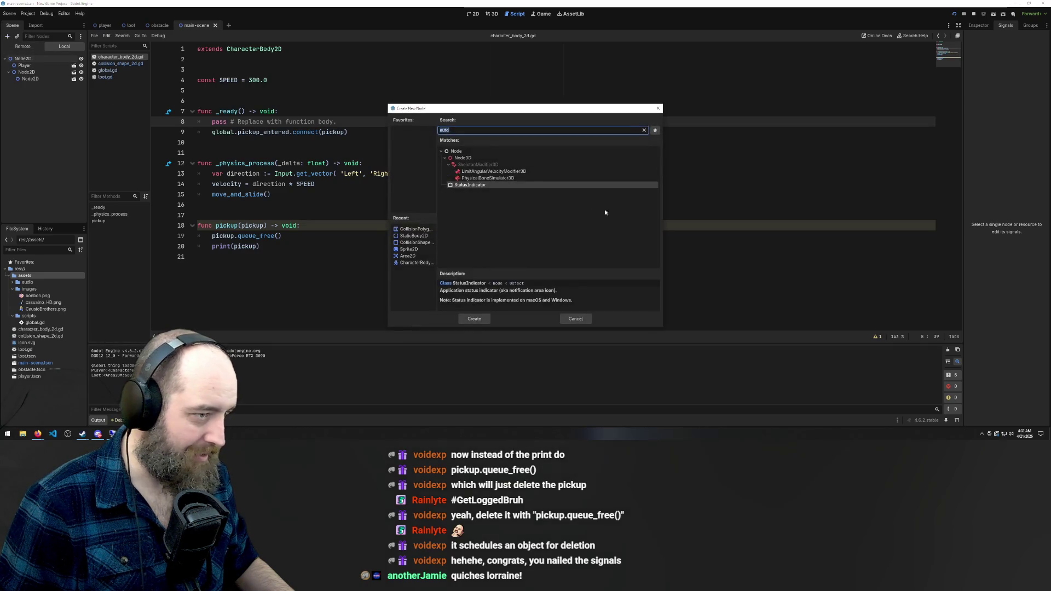
pyautogui.write('audio')
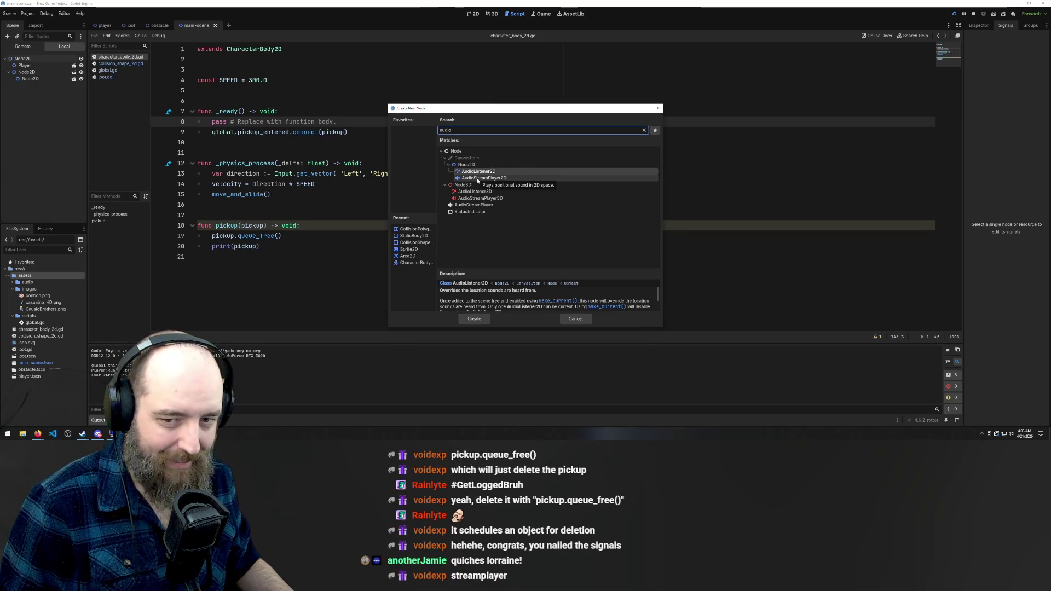
pyautogui.click(478, 180)
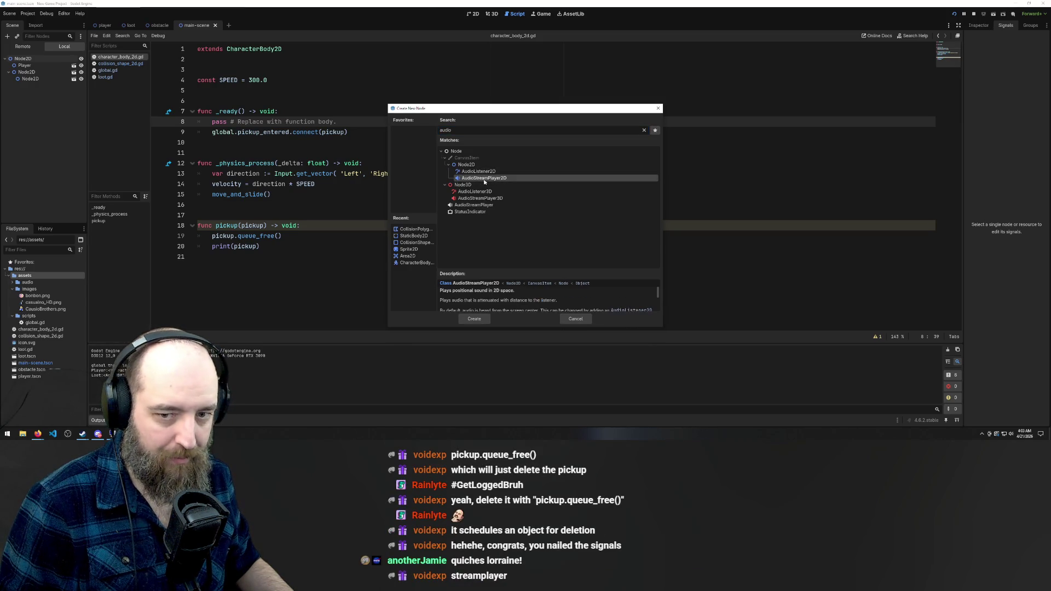
pyautogui.doubleClick(485, 182)
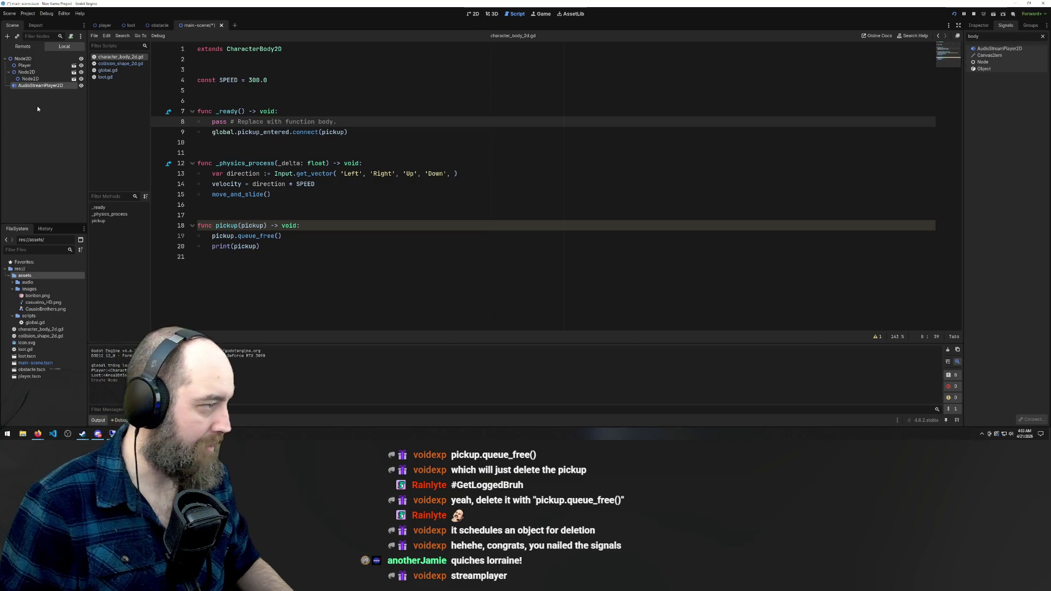
# - Rename the new AudioStreamPlayer2D node in the main-scene tree to 'bonbonbonbon'
pyautogui.doubleClick(44, 86)
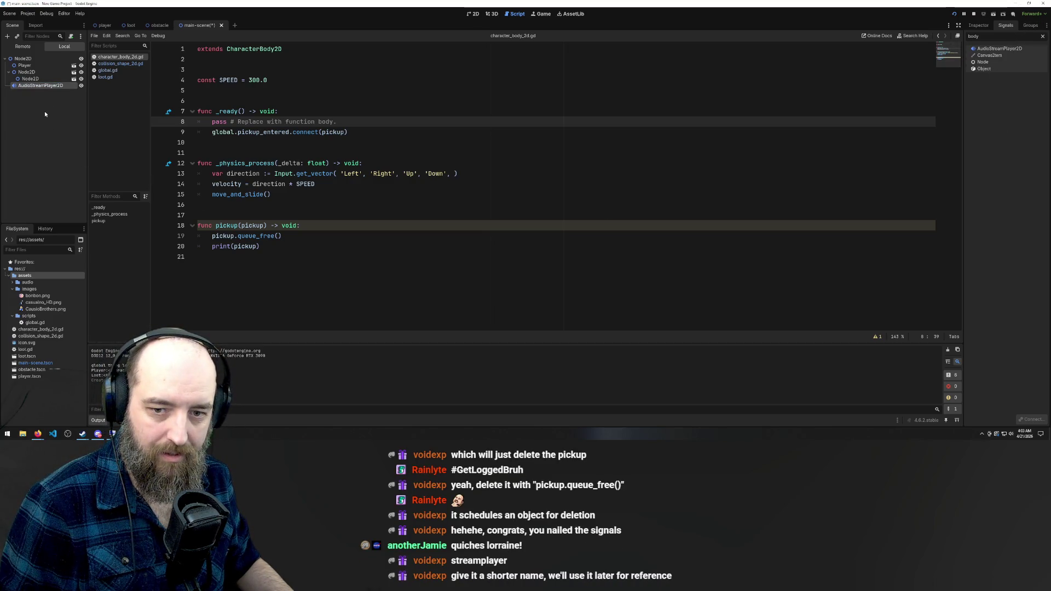
pyautogui.press('Escape')
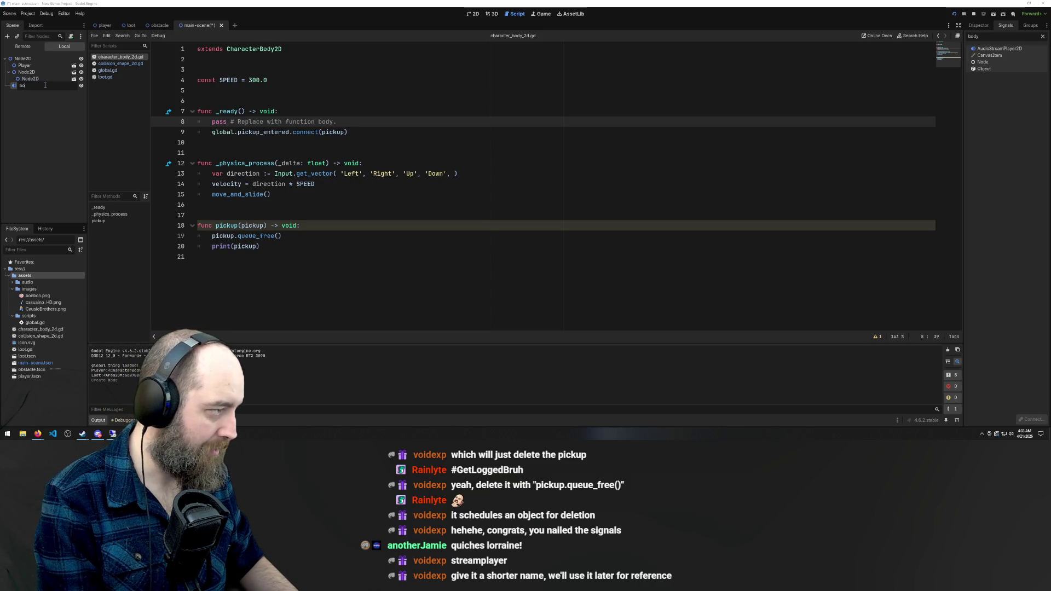
pyautogui.write('onbonbon')
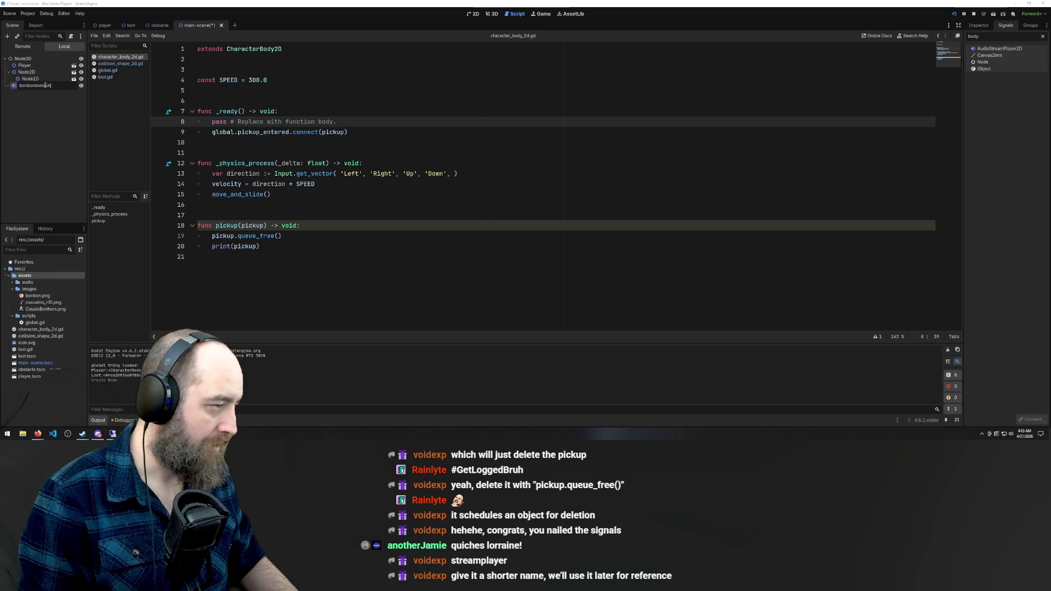
pyautogui.press('Return')
pyautogui.click(63, 90)
pyautogui.click(42, 86)
pyautogui.rightClick(42, 86)
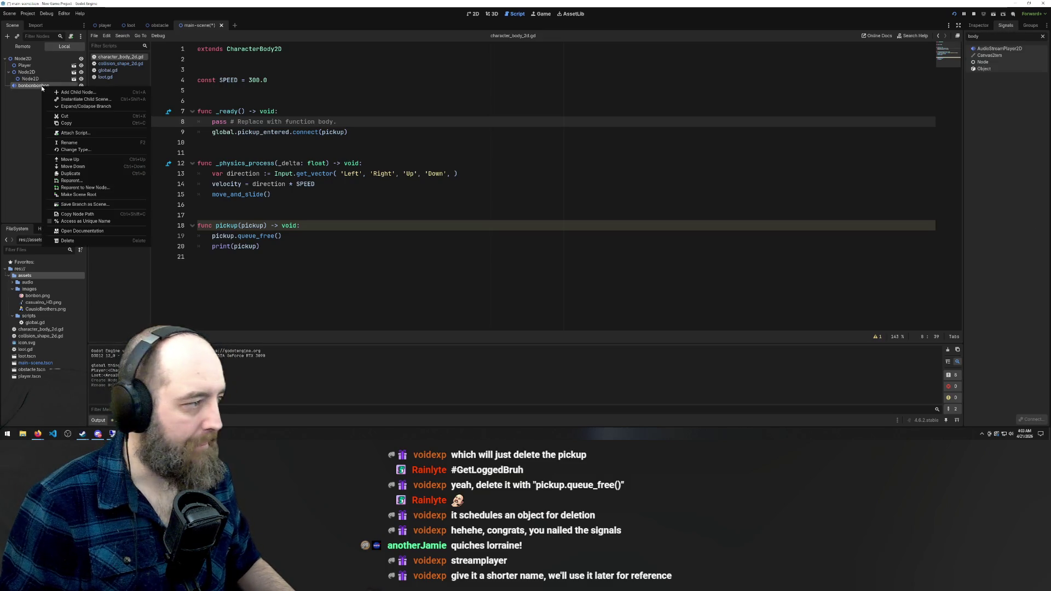
pyautogui.click(14, 113)
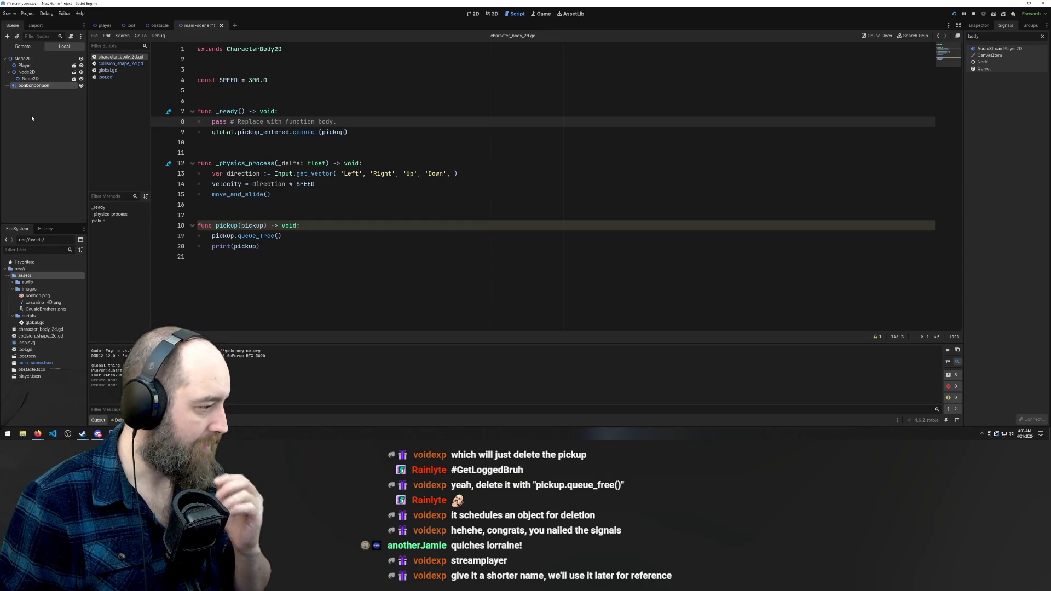
# - Drag bonbonbonbons.mp3 from res://assets/audio onto the bonbonbonbon node to set its stream
pyautogui.click(16, 282)
pyautogui.click(16, 282)
pyautogui.click(45, 289)
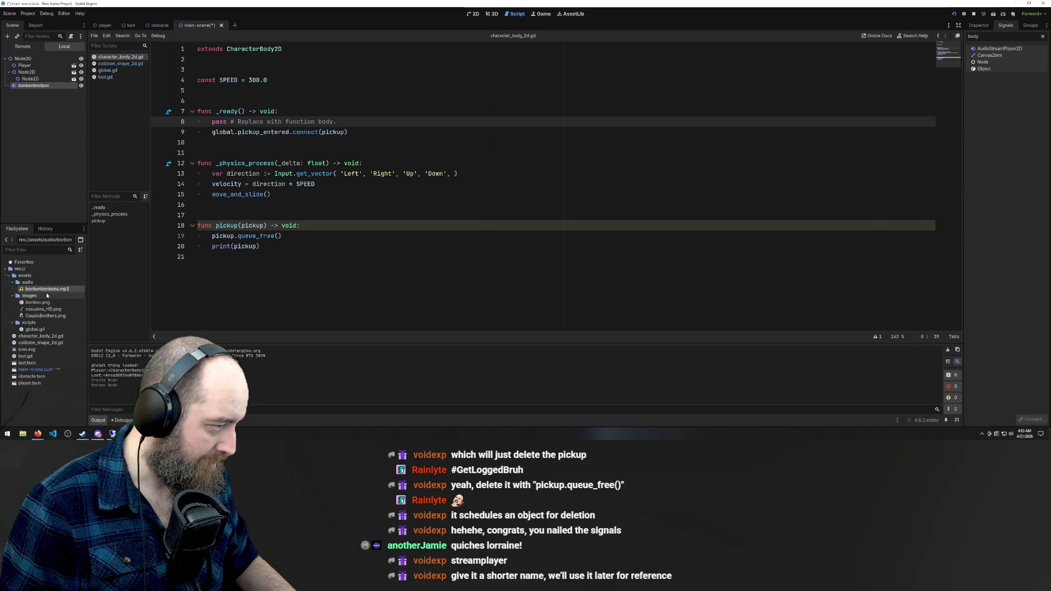
pyautogui.moveTo(43, 289)
pyautogui.mouseDown()
pyautogui.moveTo(60, 110)
pyautogui.moveTo(36, 86)
pyautogui.mouseUp()
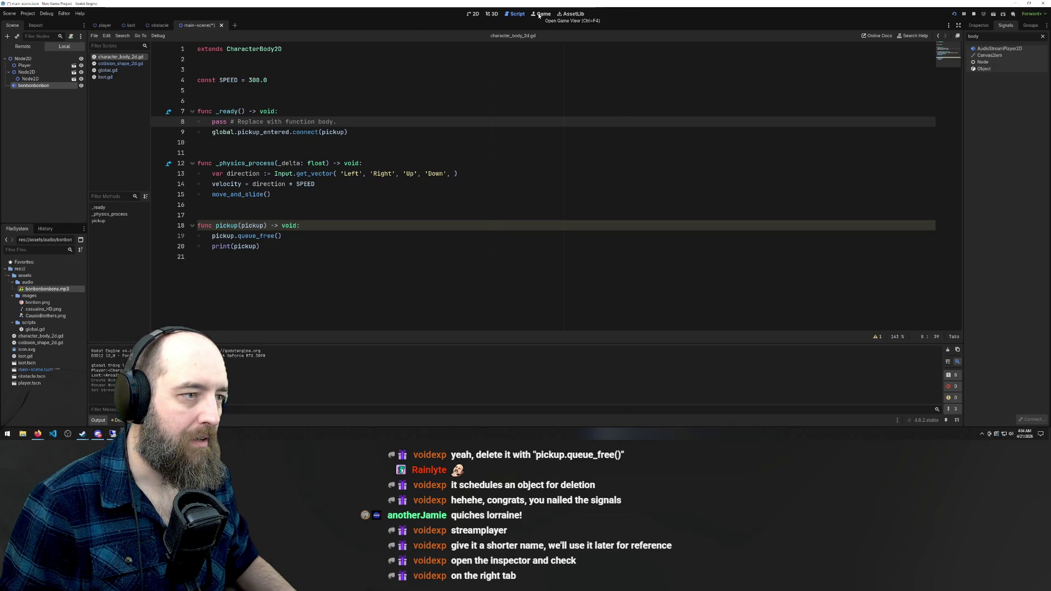
# - Save the main scene containing the bonbonbonbon node and check its properties
pyautogui.click(470, 17)
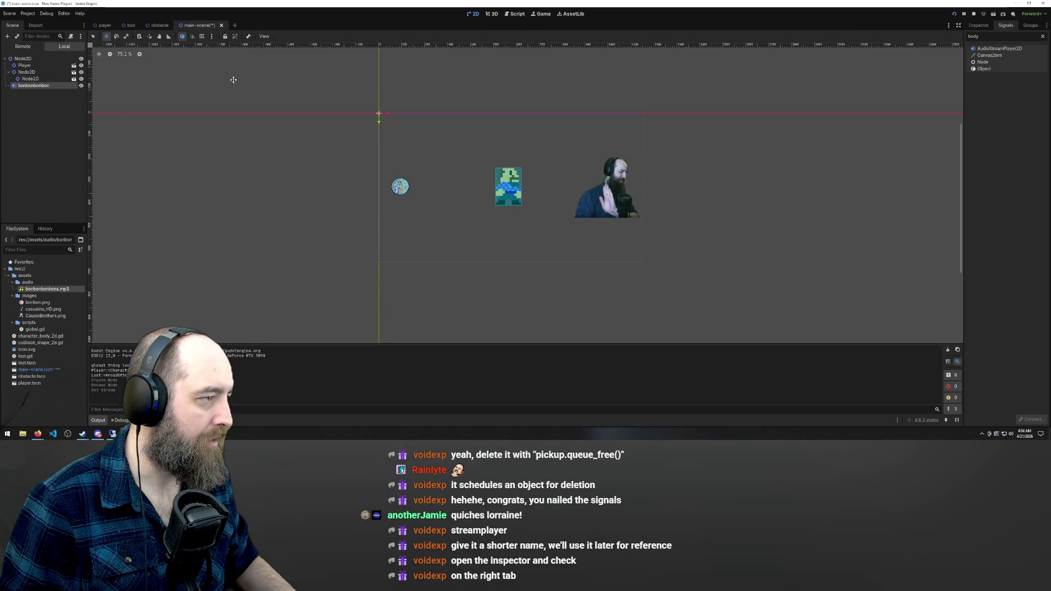
pyautogui.hotkey('ctrl', 's')
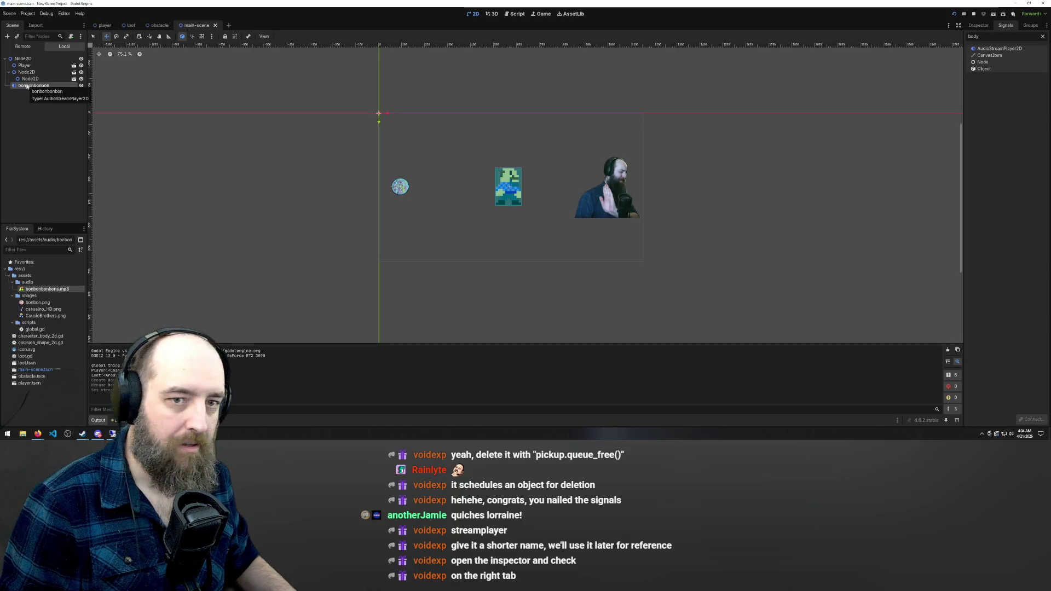
pyautogui.click(975, 25)
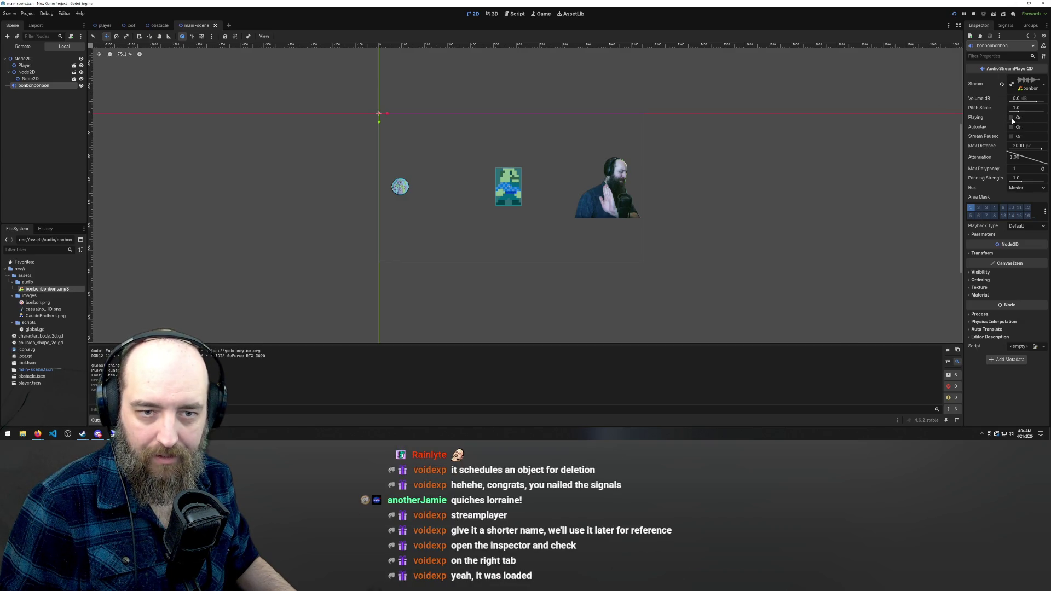
# - Test-run the game, stop the sound from playing automatically, and save the main scene again
pyautogui.press('F5')
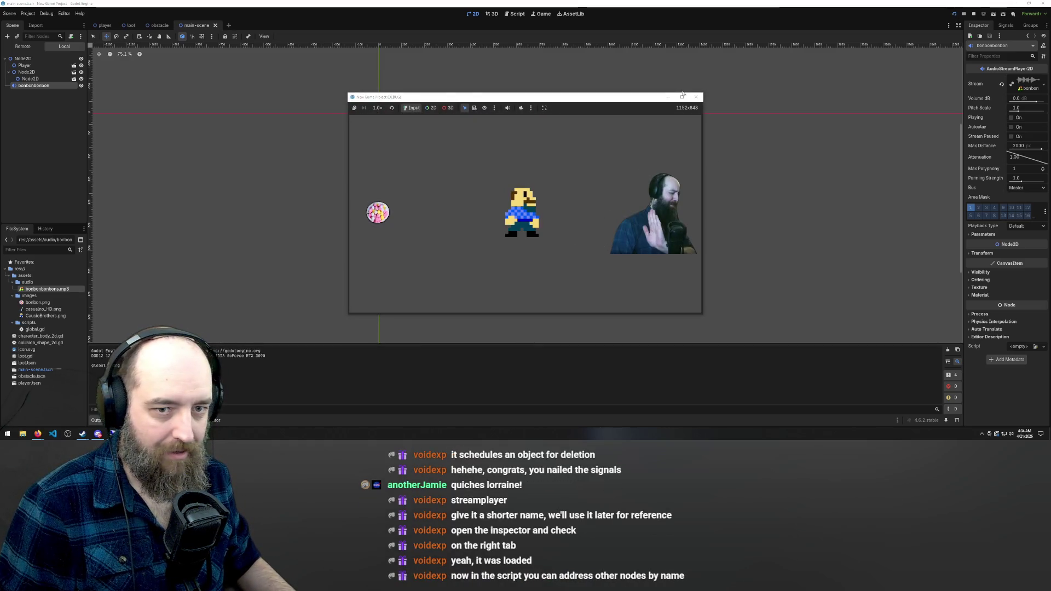
pyautogui.click(1011, 117)
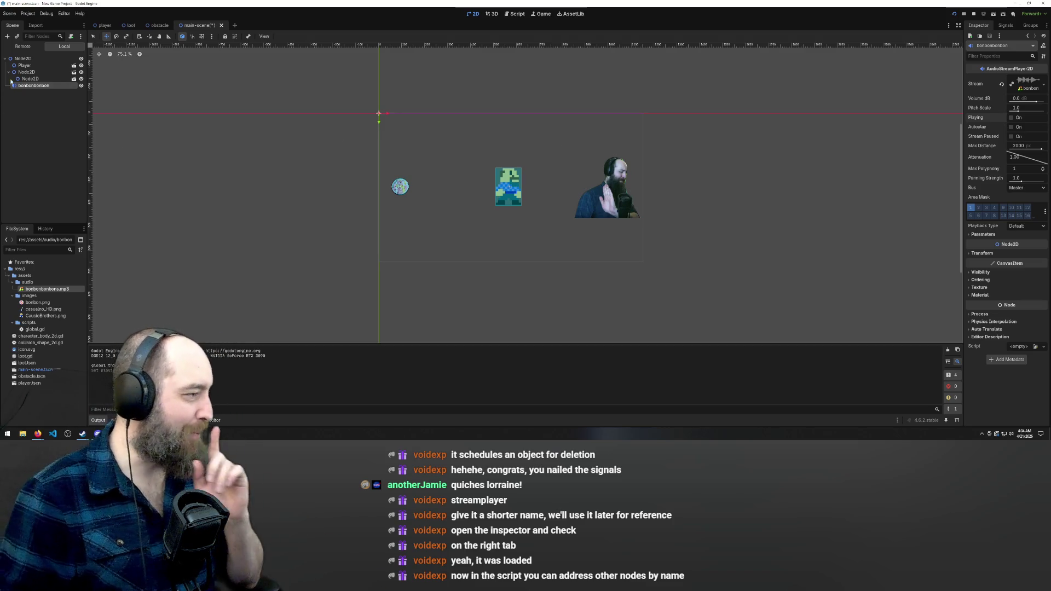
pyautogui.hotkey('ctrl', 's')
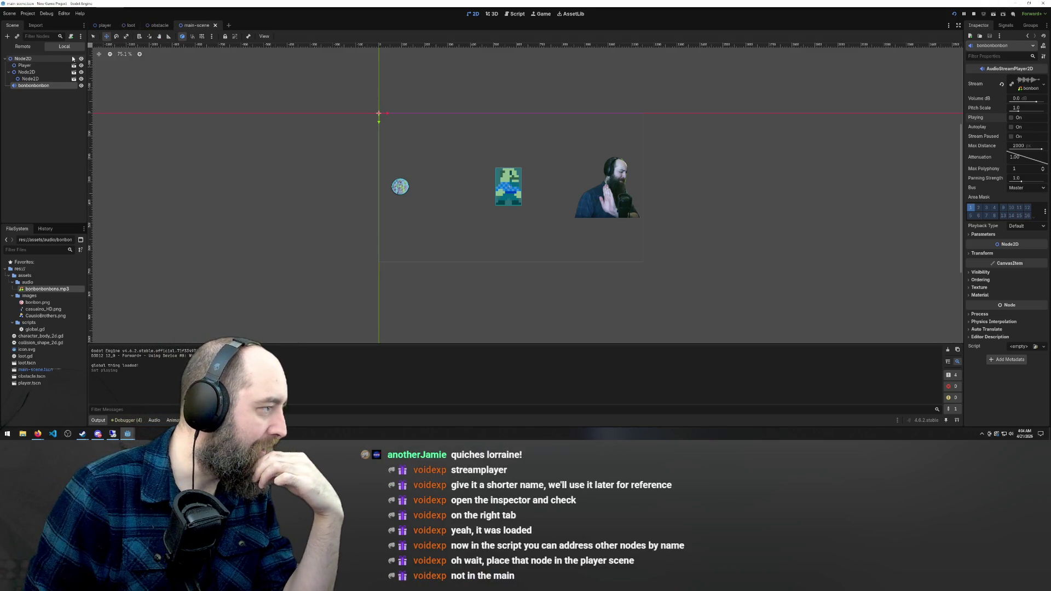
# - Try dragging the bonbonbonbon node toward the script and loot scene, cancelling its deletion
pyautogui.click(130, 25)
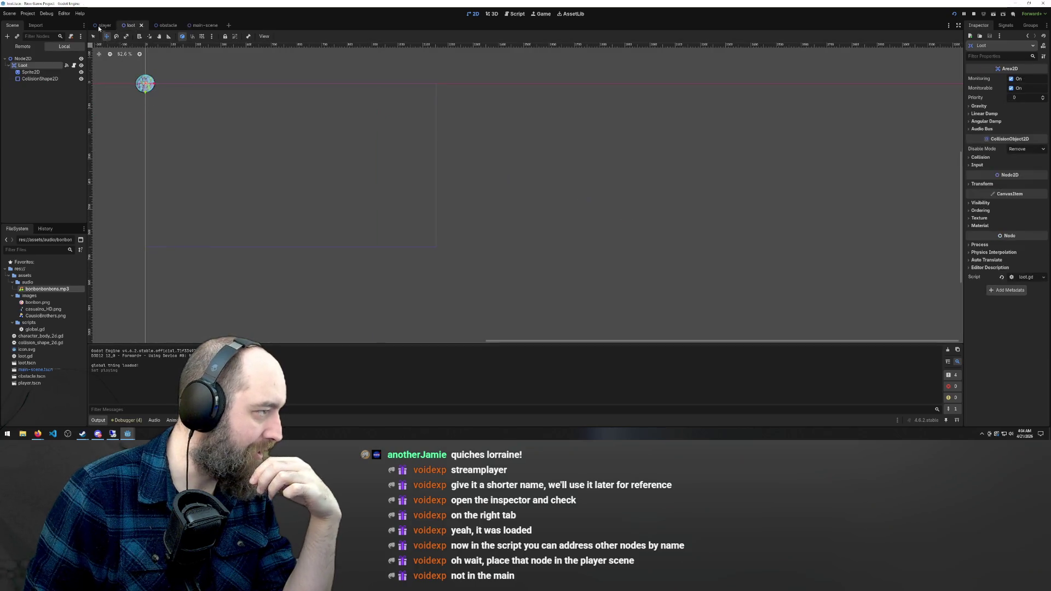
pyautogui.click(508, 13)
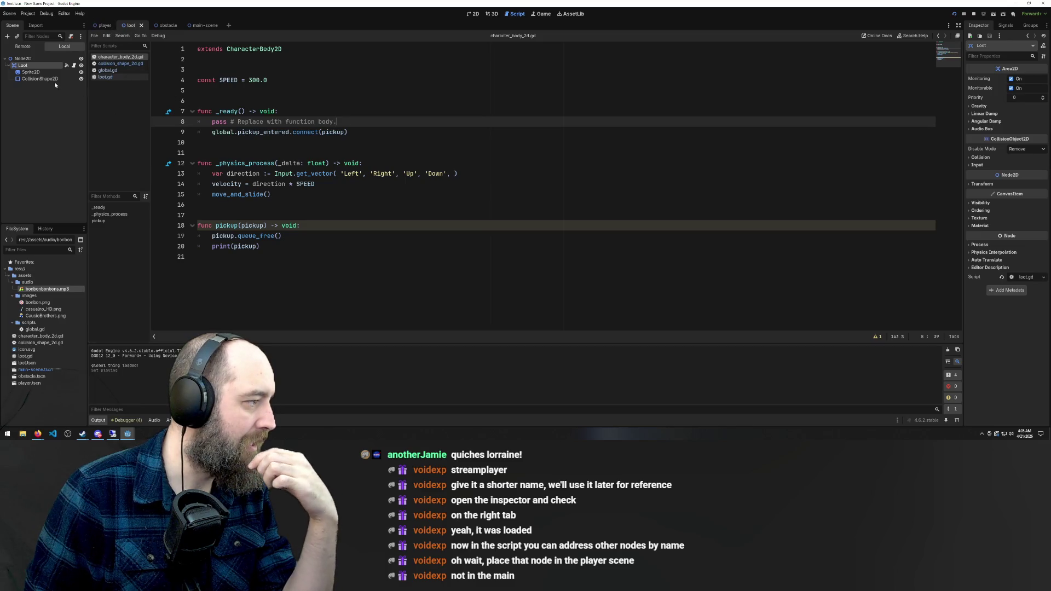
pyautogui.click(200, 26)
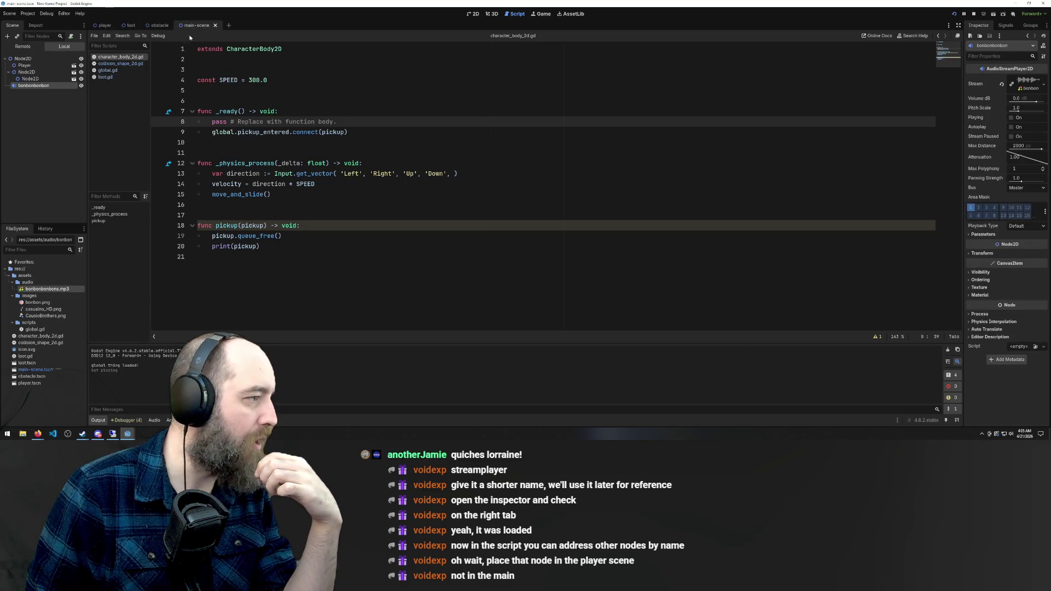
pyautogui.moveTo(40, 86); pyautogui.dragTo(115, 112)
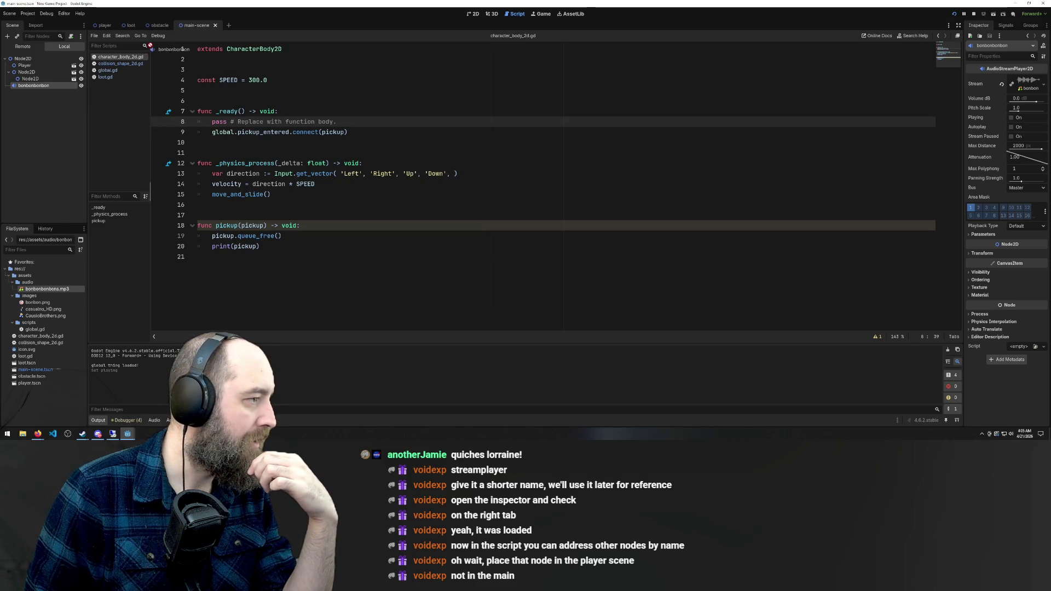
pyautogui.press('Delete')
pyautogui.press('Escape')
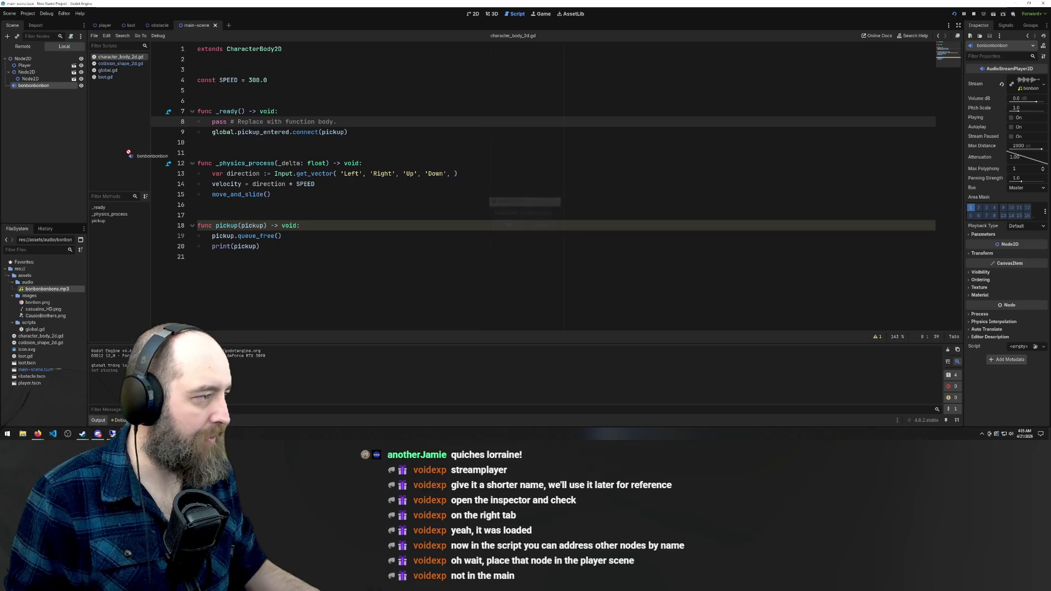
pyautogui.click(66, 123)
pyautogui.moveTo(34, 85)
pyautogui.mouseDown()
pyautogui.moveTo(130, 24)
pyautogui.moveTo(71, 99)
pyautogui.moveTo(41, 95)
pyautogui.moveTo(52, 89)
pyautogui.moveTo(42, 64)
pyautogui.mouseUp()
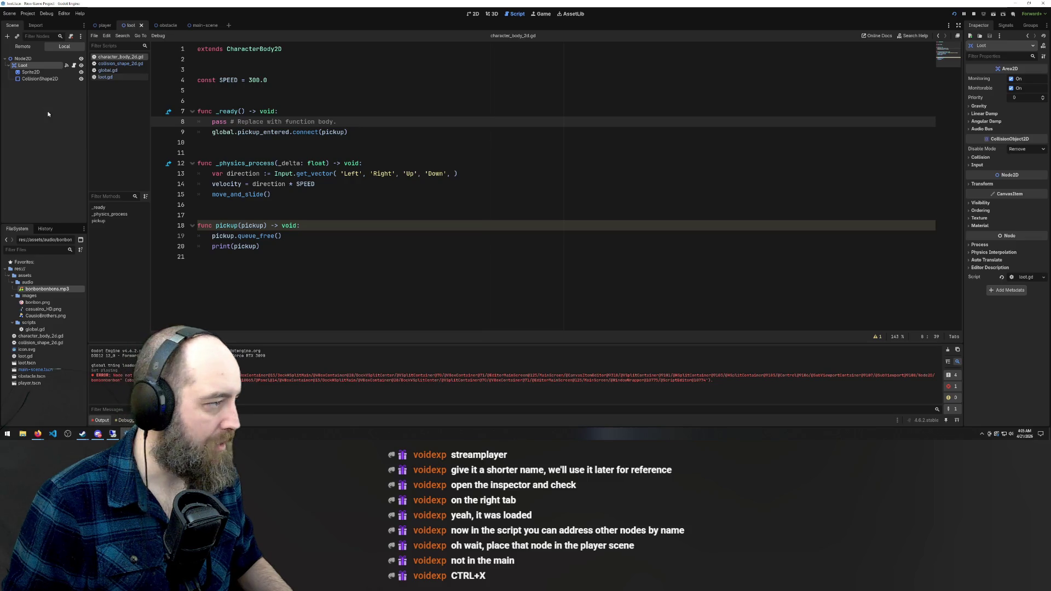
pyautogui.click(41, 96)
pyautogui.click(212, 24)
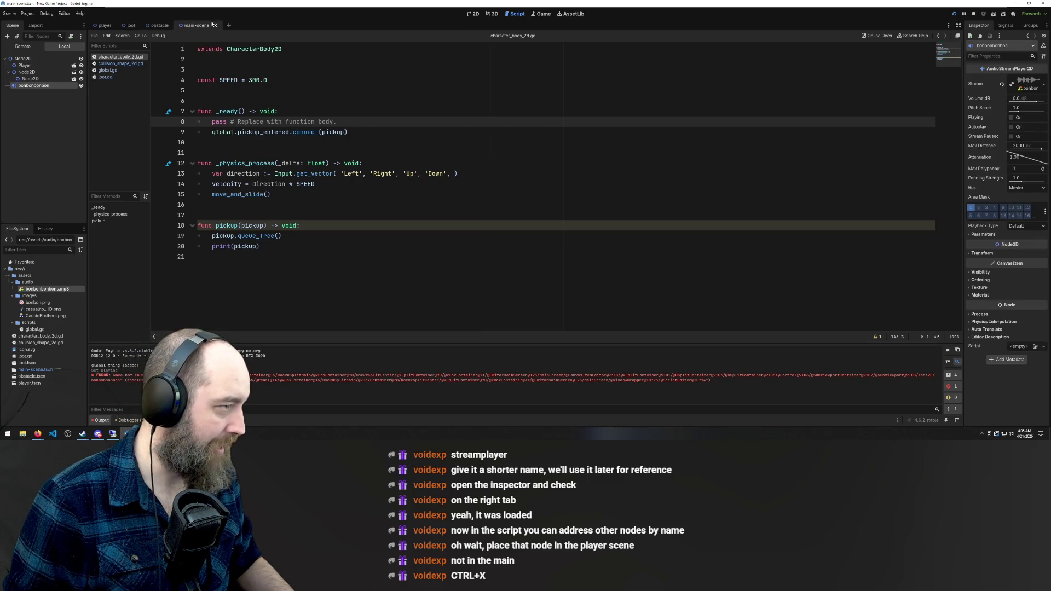
# - Cut bonbonbonbon from the main scene, save it, and paste the node into the player scene
pyautogui.hotkey('ctrl', 'x')
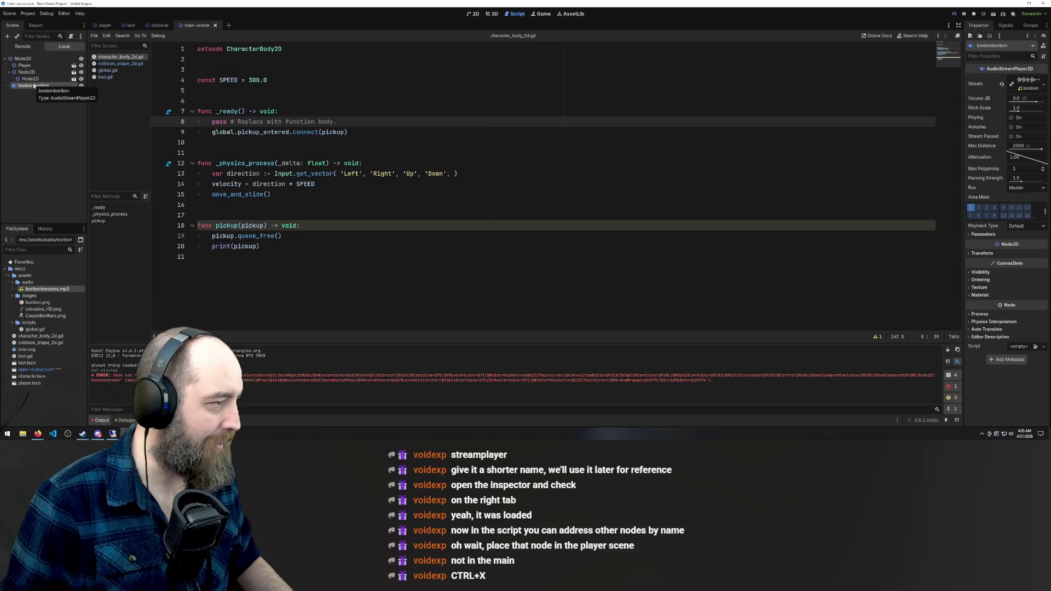
pyautogui.hotkey('ctrl', 's')
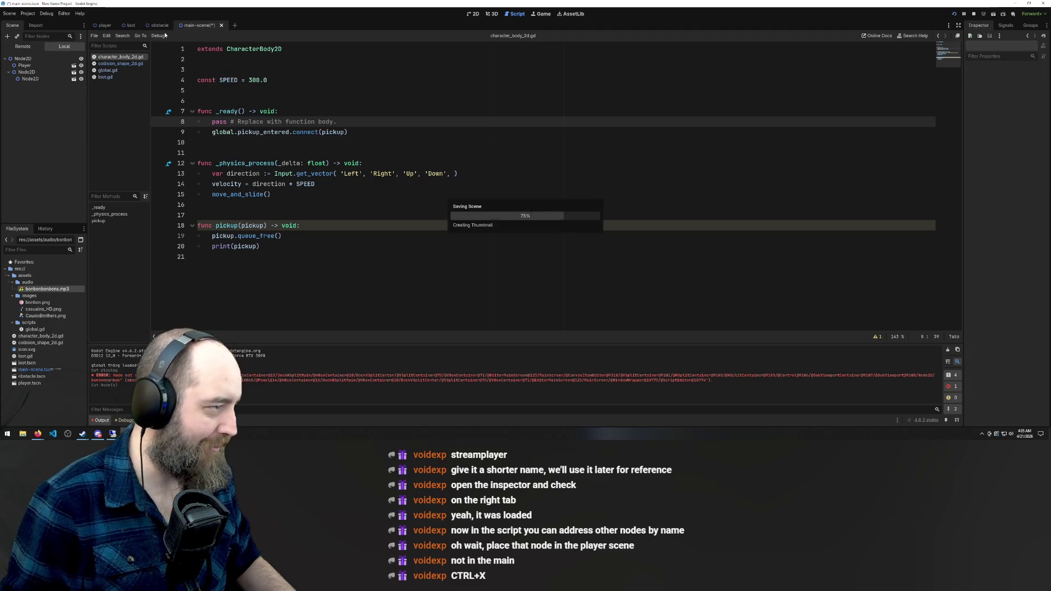
pyautogui.click(160, 26)
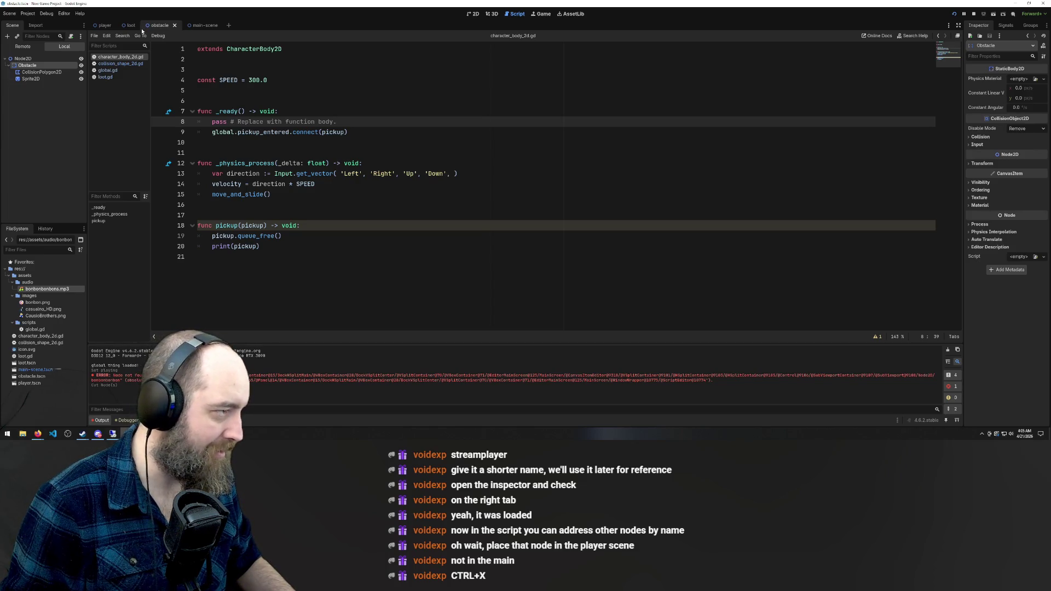
pyautogui.click(96, 28)
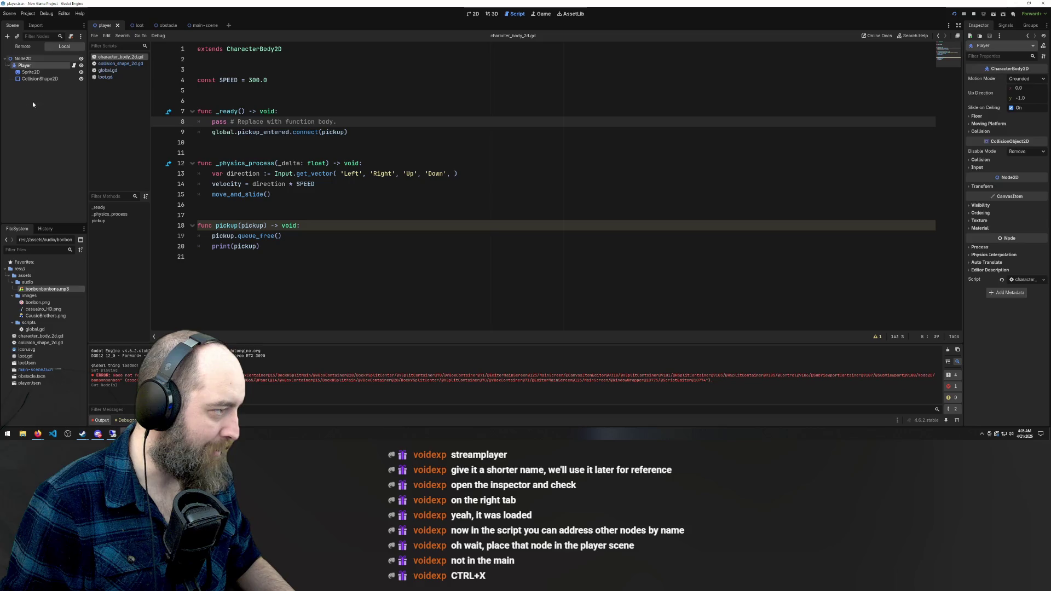
pyautogui.hotkey('ctrl', 'v')
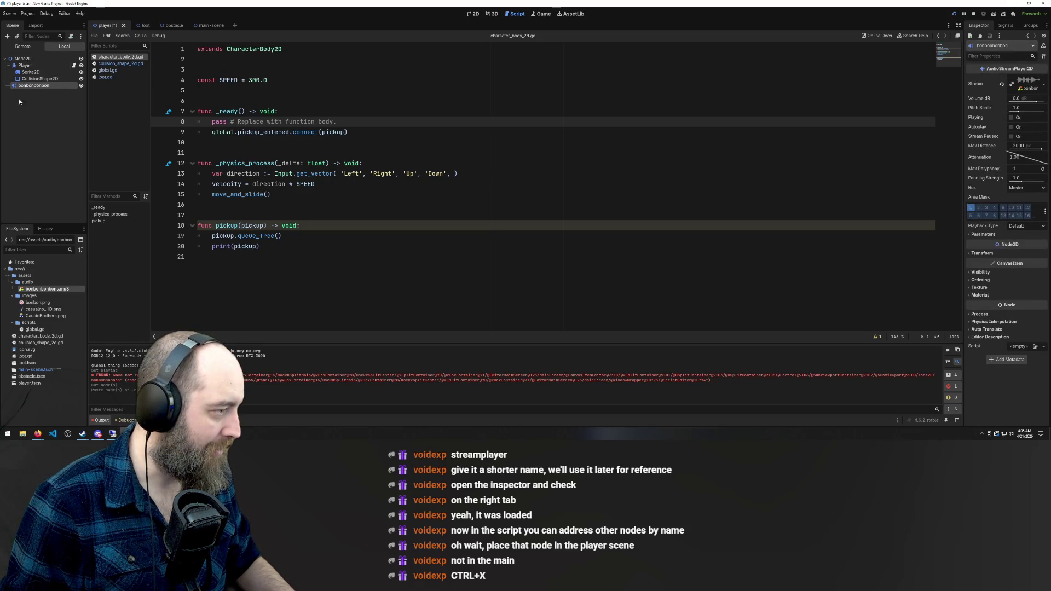
pyautogui.click(19, 143)
pyautogui.click(250, 279)
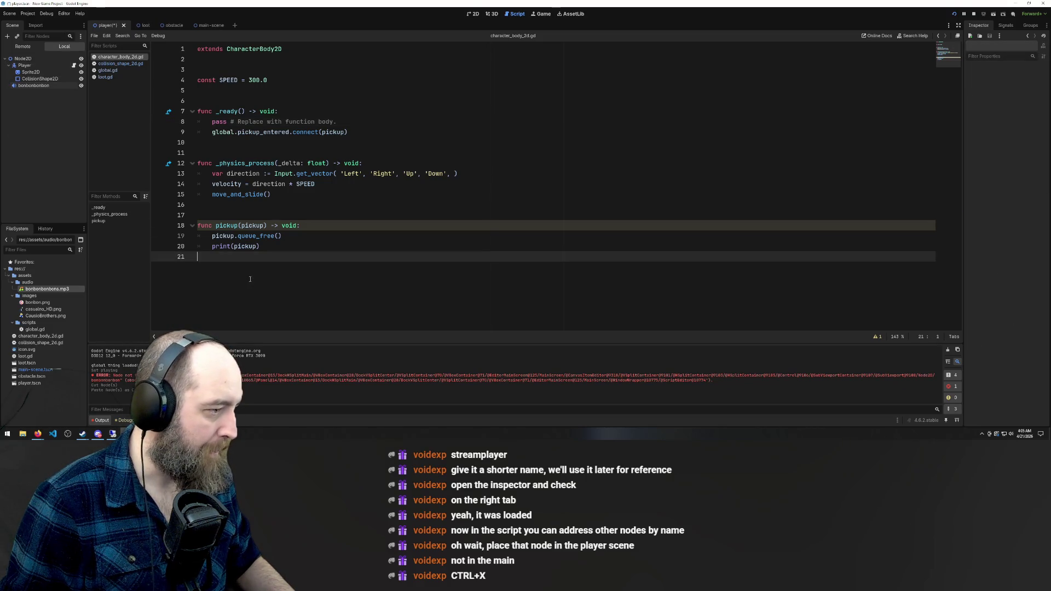
pyautogui.click(298, 154)
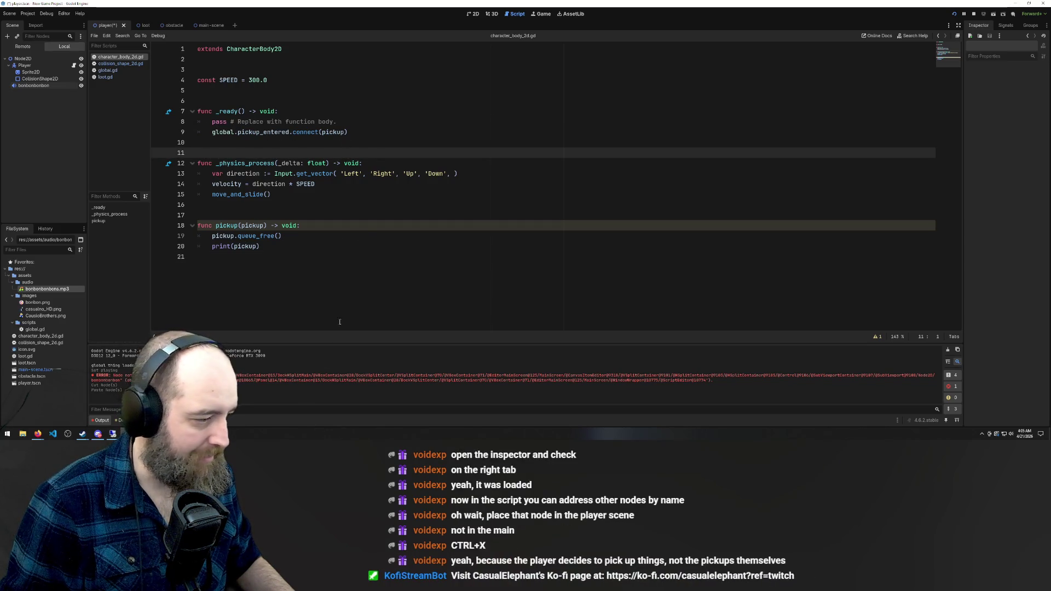
# - Save the player scene and begin an indented $ line 21 inside pickup()
pyautogui.click(367, 265)
pyautogui.hotkey('ctrl', 's')
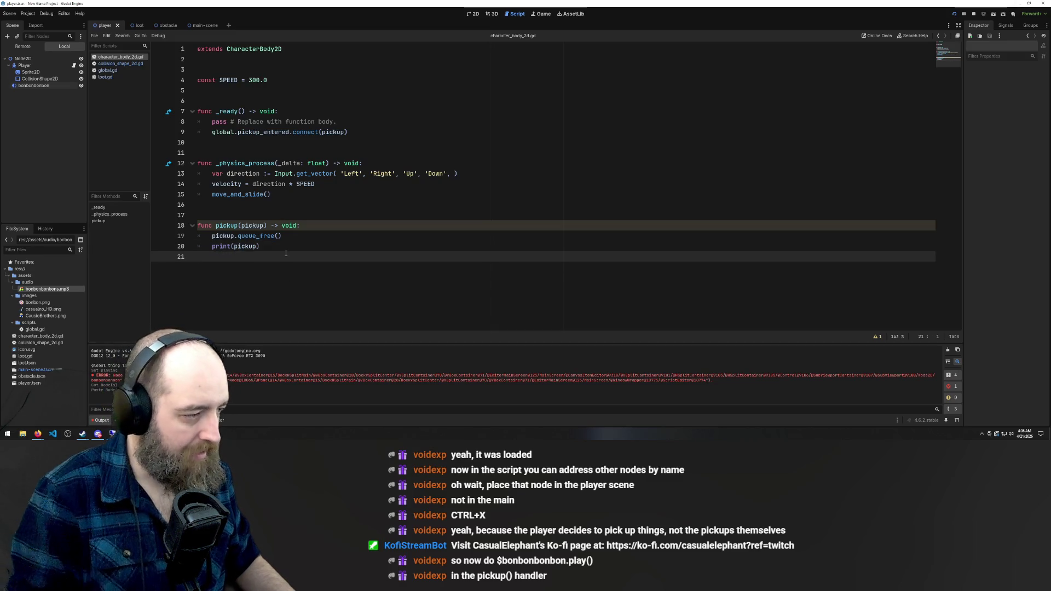
pyautogui.press('Tab')
pyautogui.write('$')
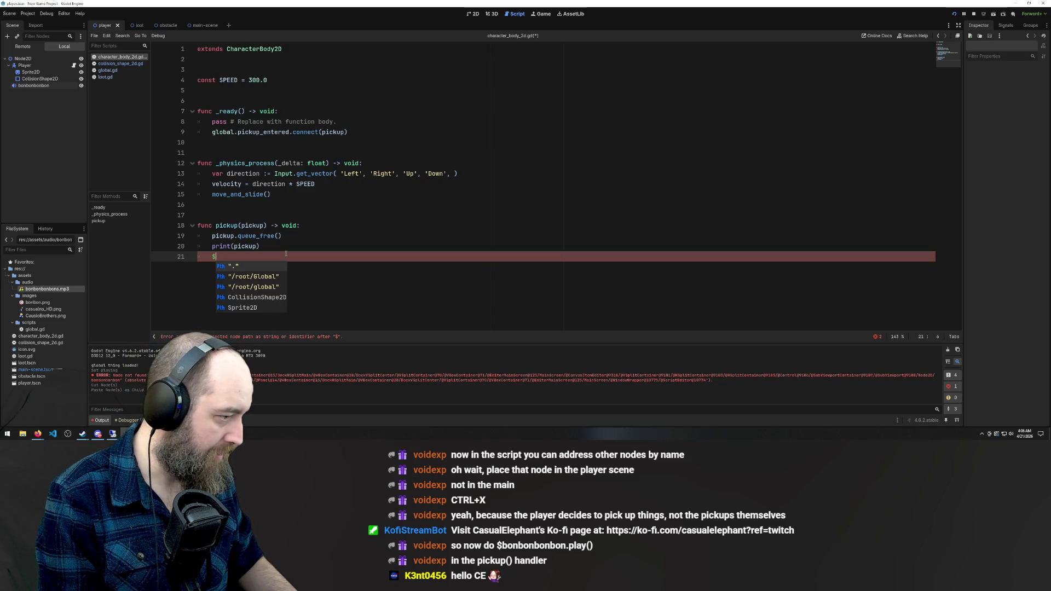
pyautogui.press('Escape')
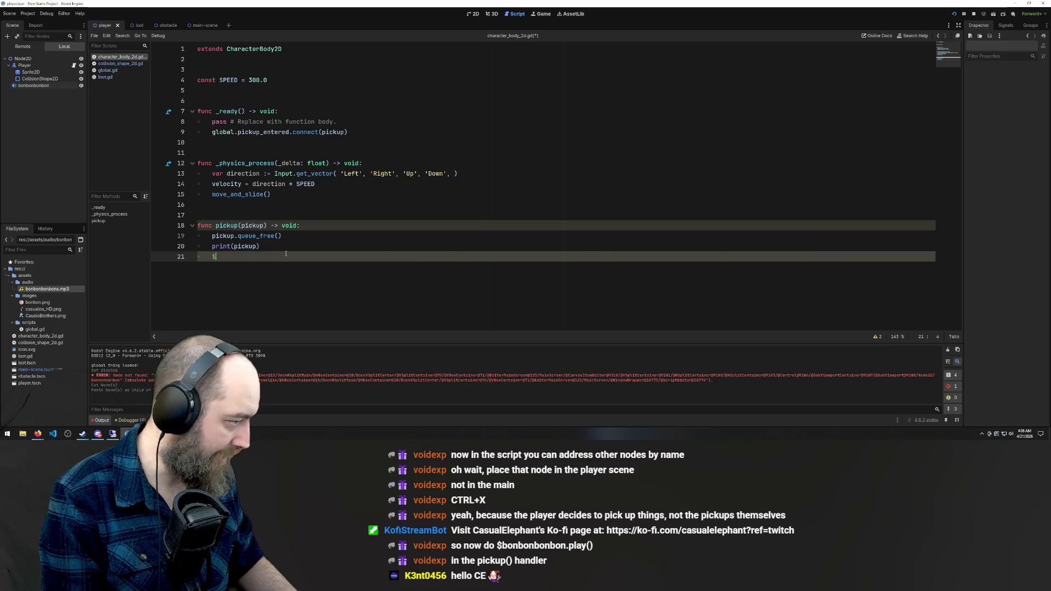
# - Type a quoted node path starting with "bon" after the $ to reference bonbonbonbon
pyautogui.write('a')
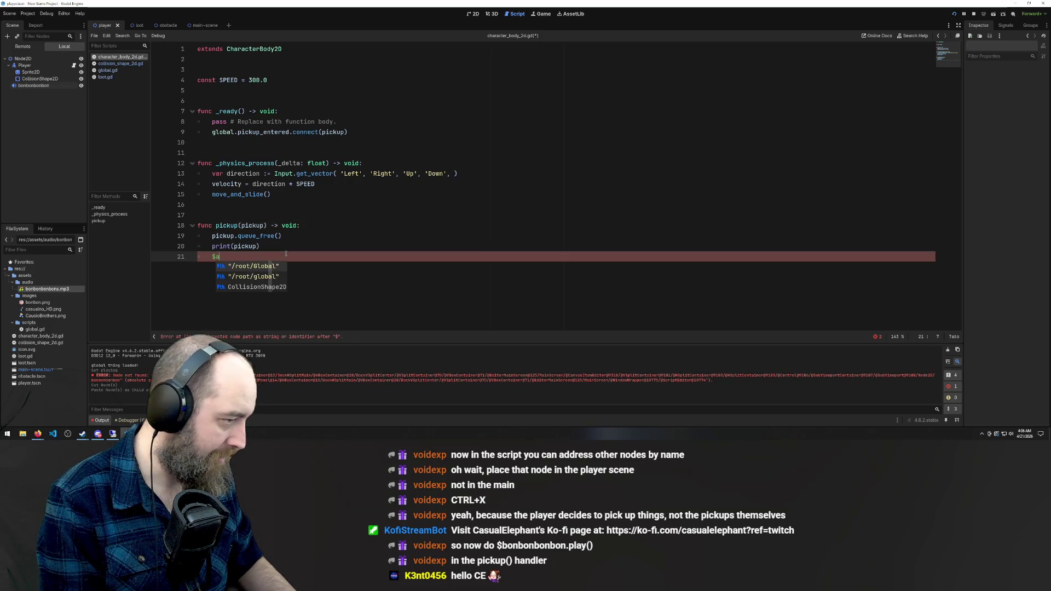
pyautogui.write('sset')
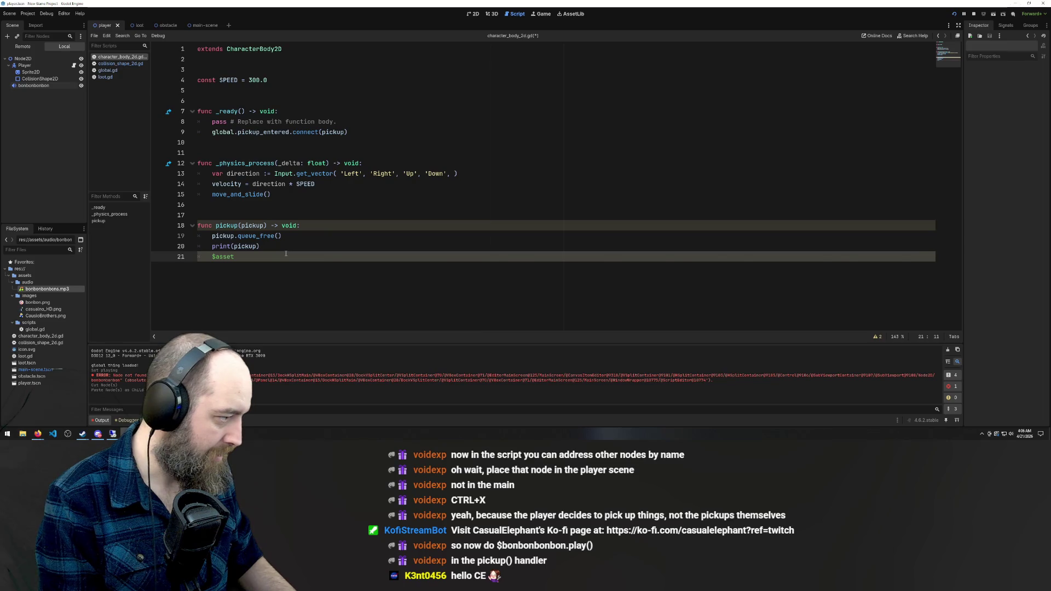
pyautogui.press('BackSpace')
pyautogui.press('BackSpace')
pyautogui.press('BackSpace')
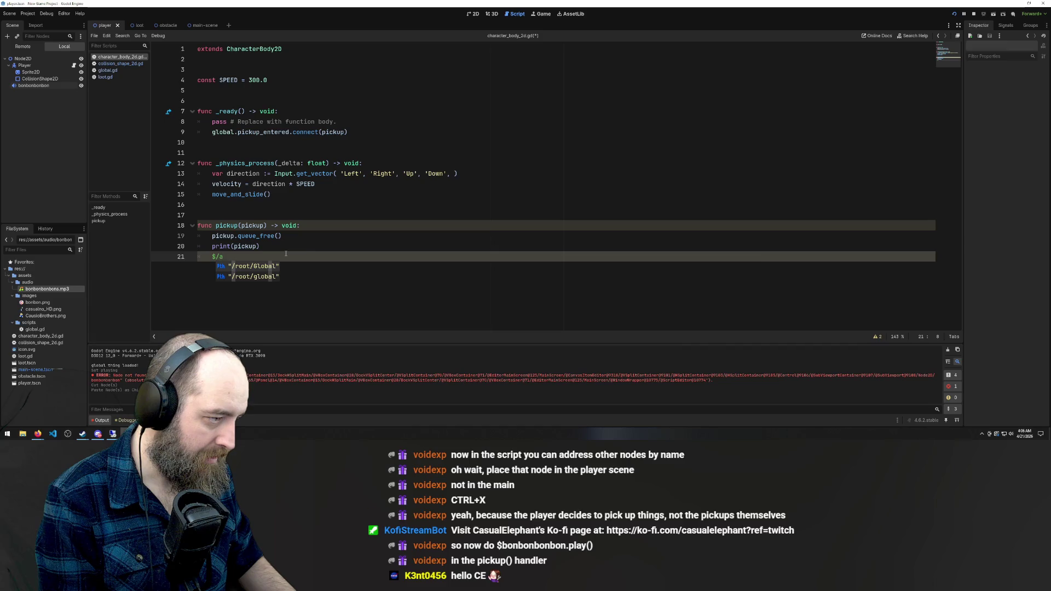
pyautogui.press('BackSpace')
pyautogui.press('BackSpace')
pyautogui.write('"/a')
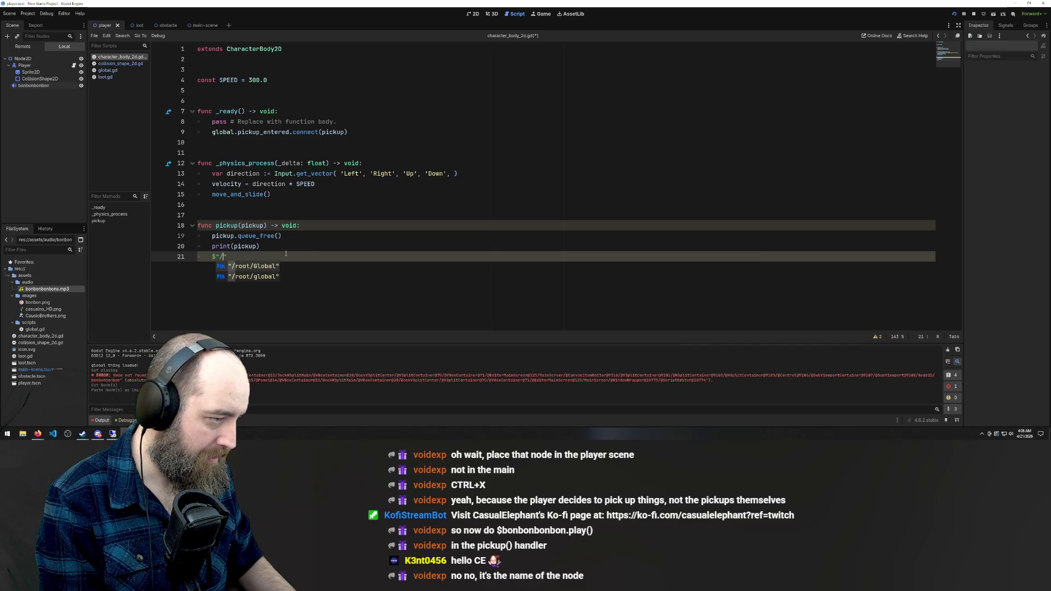
pyautogui.write('sset')
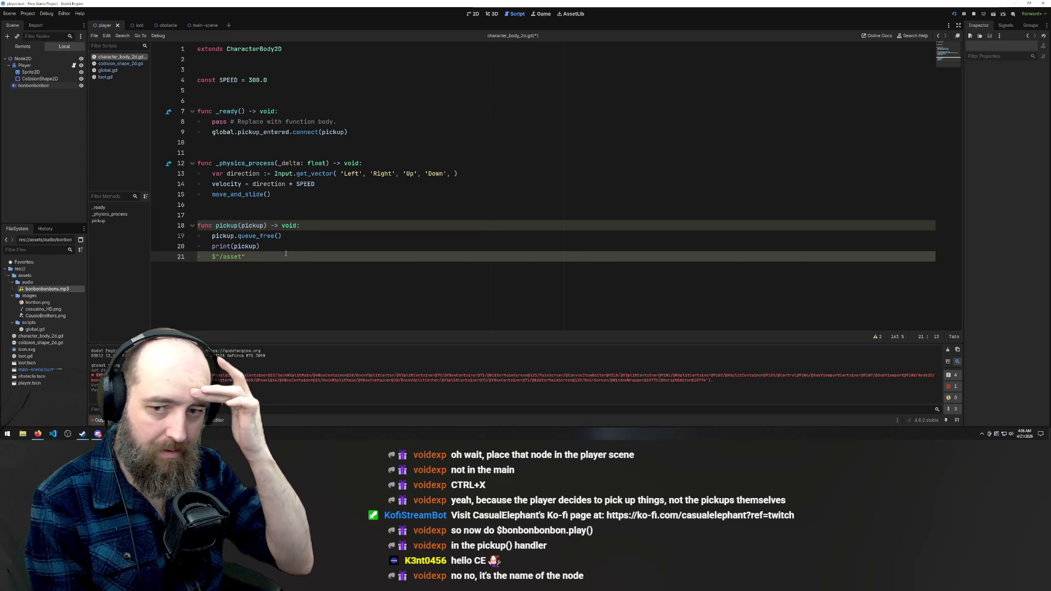
pyautogui.press('BackSpace')
pyautogui.press('BackSpace')
pyautogui.press('BackSpace')
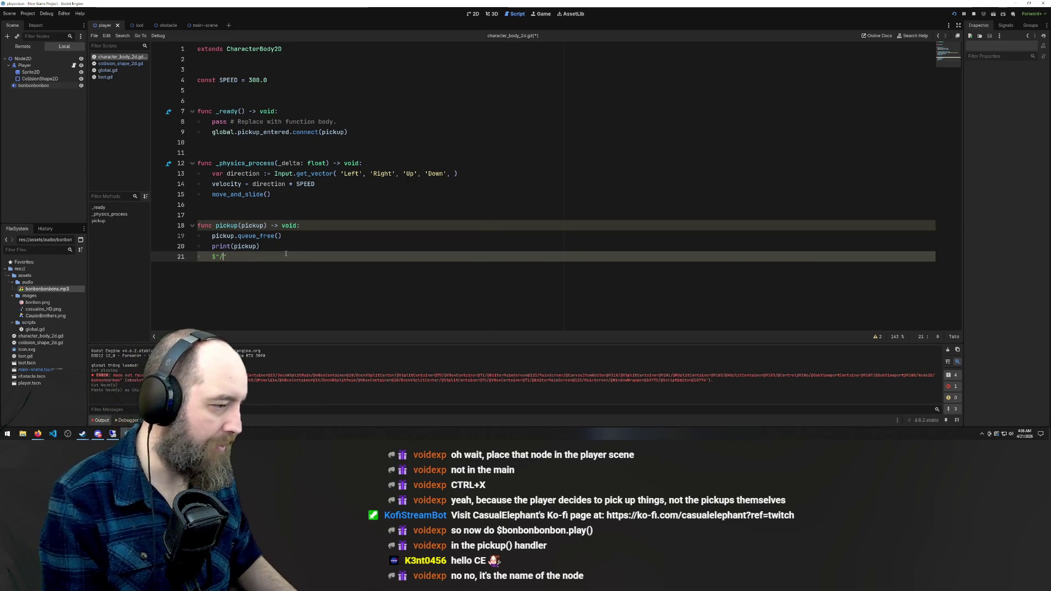
pyautogui.write('bon')
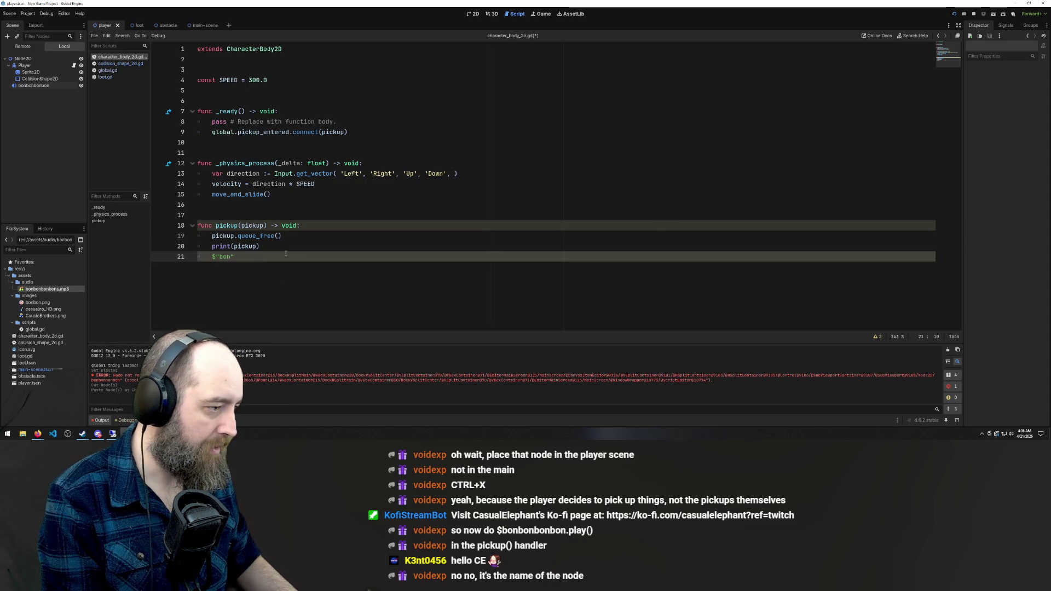
pyautogui.press('Right')
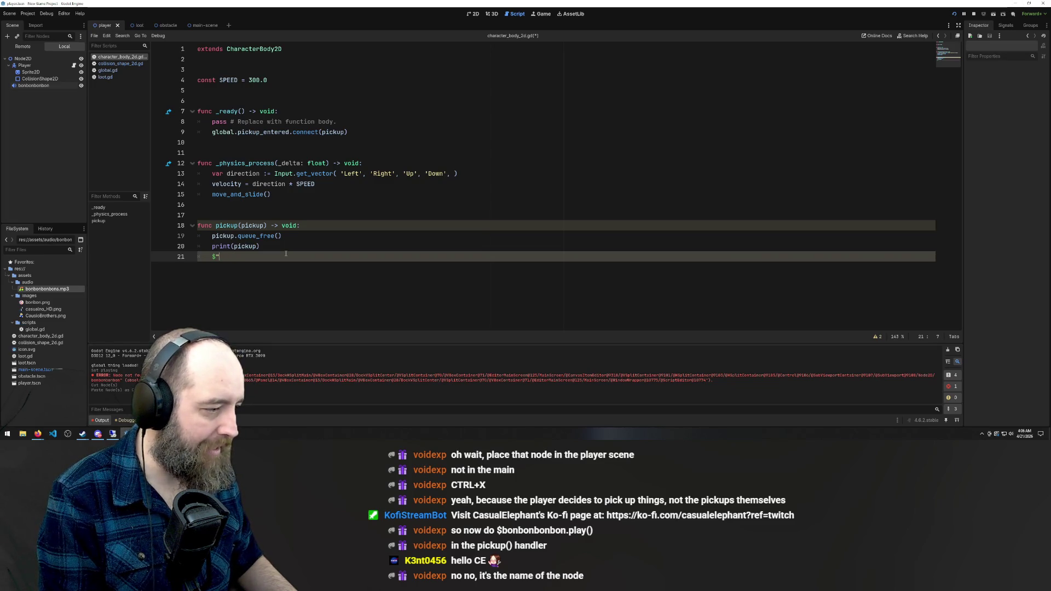
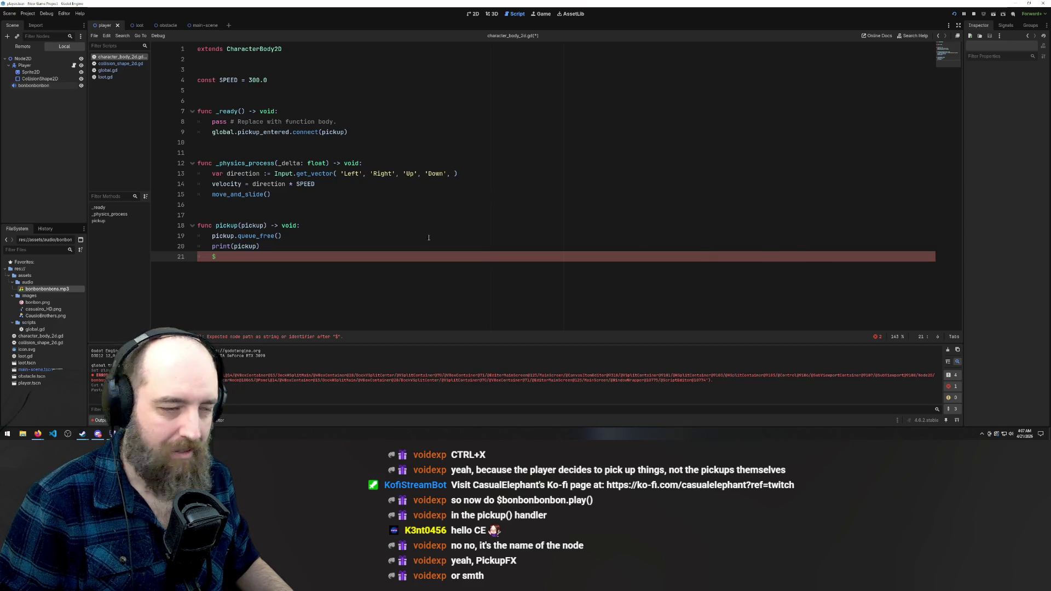
# - Rename the bonbonbonbon audio node to bonbonbonbon_SFX and place the cursor after $ on line 21
pyautogui.click(33, 86)
pyautogui.rightClick(48, 86)
pyautogui.click(33, 85)
pyautogui.doubleClick(31, 86)
pyautogui.write('SFX')
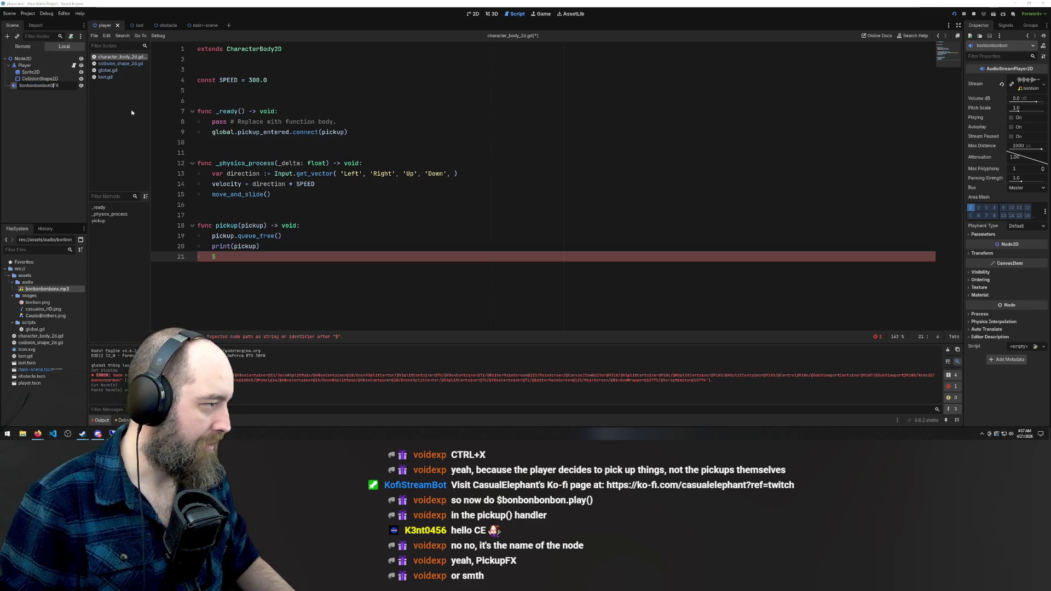
pyautogui.write('_')
pyautogui.press('Return')
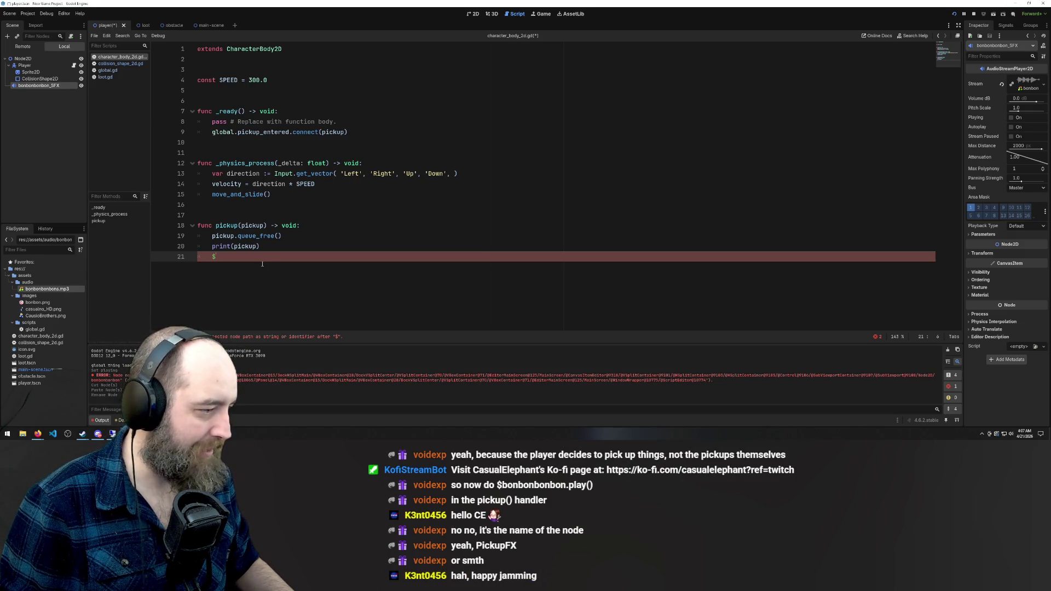
pyautogui.click(263, 256)
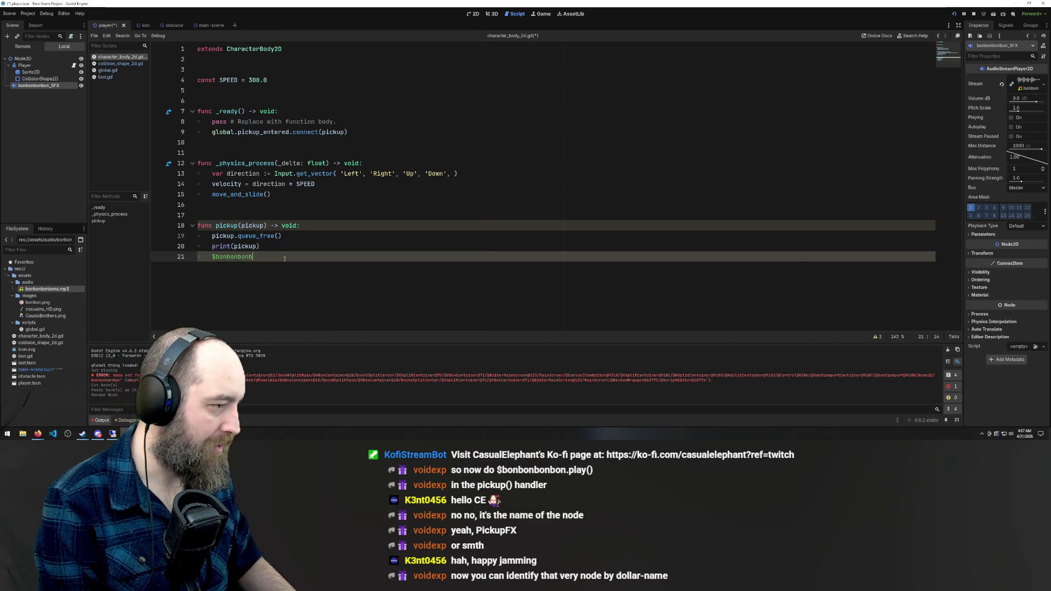
# - Complete line 21 as $bonbonbonbon_SFX.play(), save, and test-run the game walking left
pyautogui.write('on')
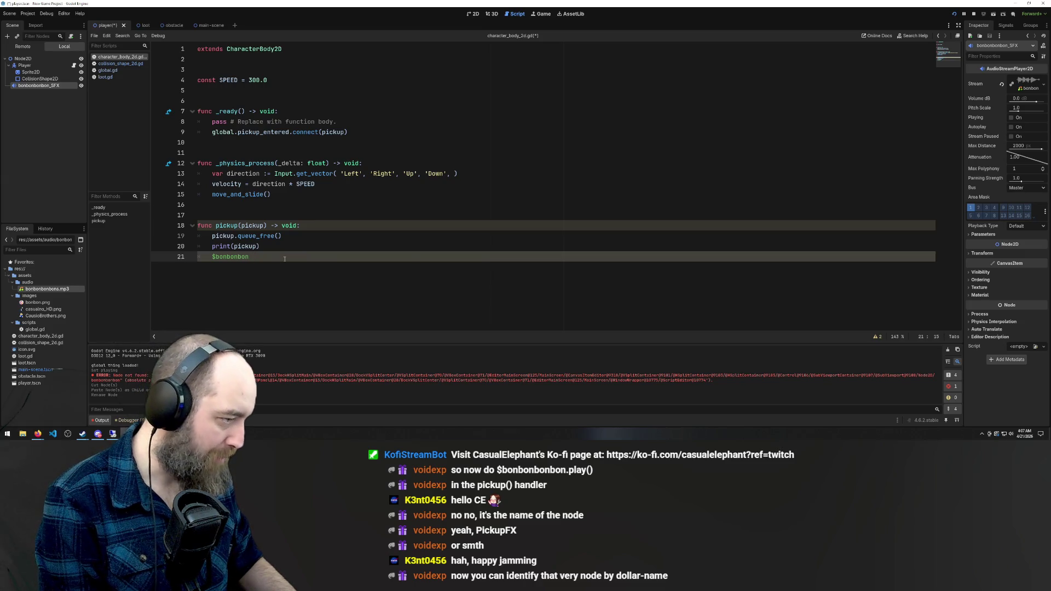
pyautogui.write('_SFX')
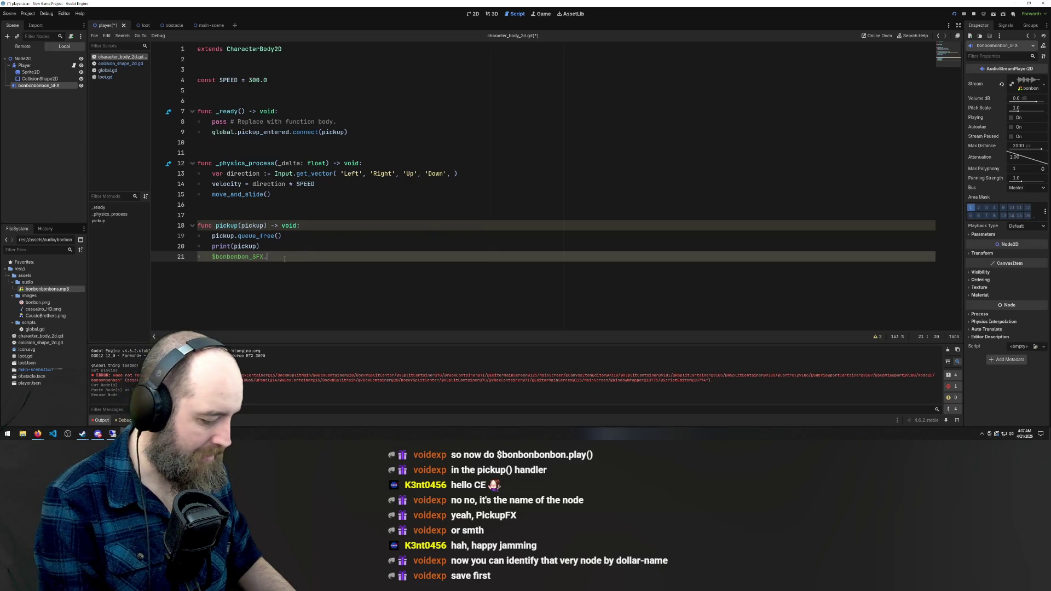
pyautogui.write('.play')
pyautogui.press('Return')
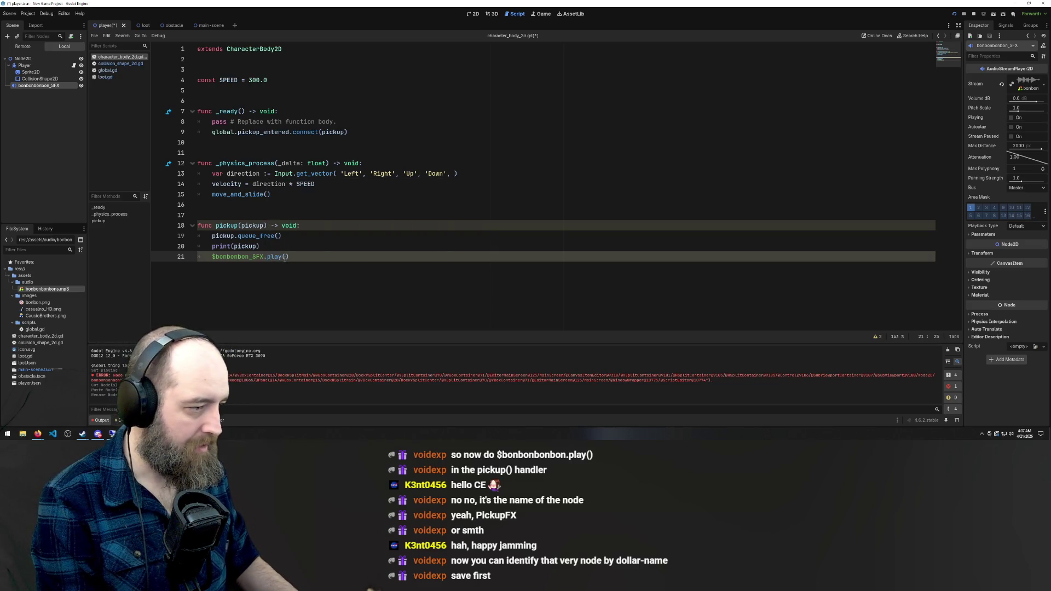
pyautogui.hotkey('ctrl', 's')
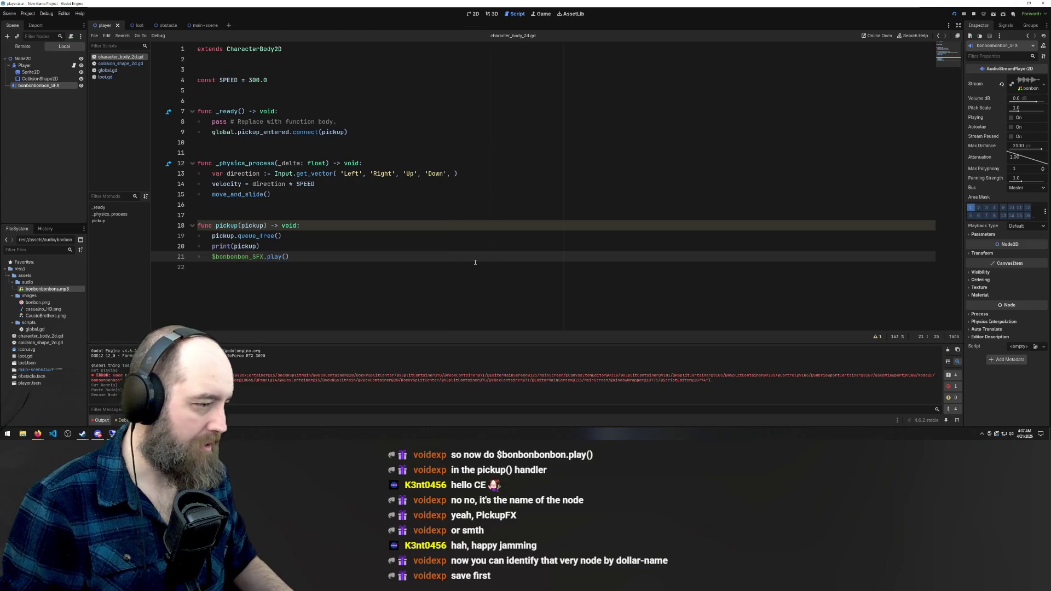
pyautogui.press('F5')
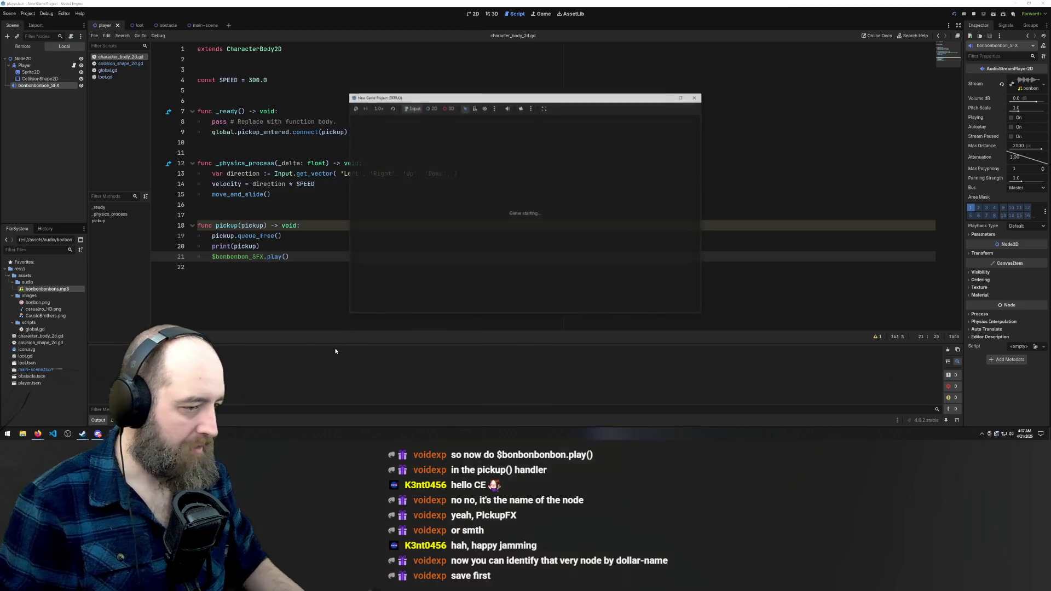
pyautogui.press('Left')
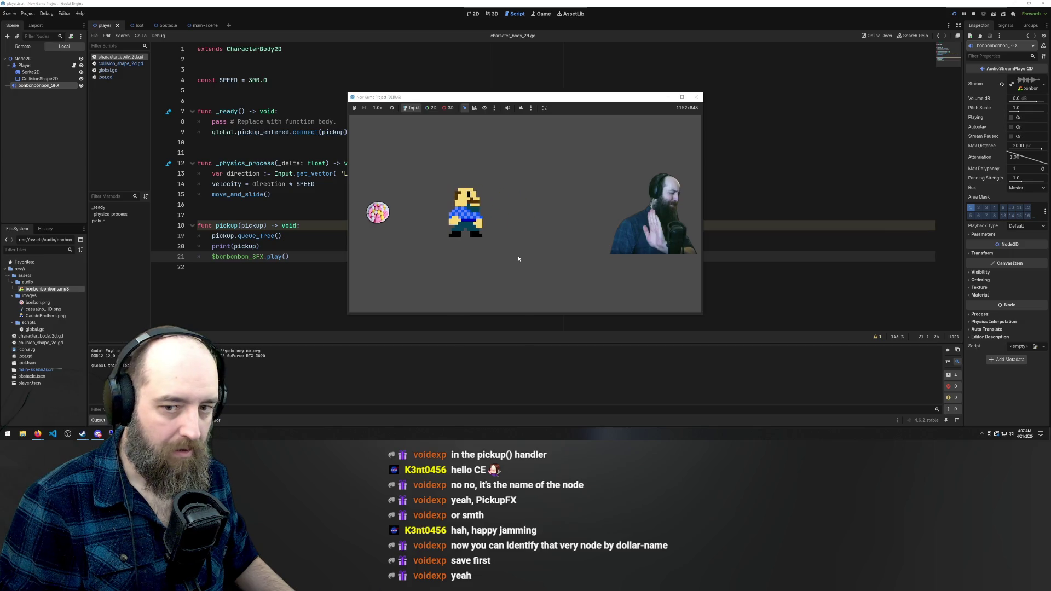
pyautogui.write('aaaaaaa')
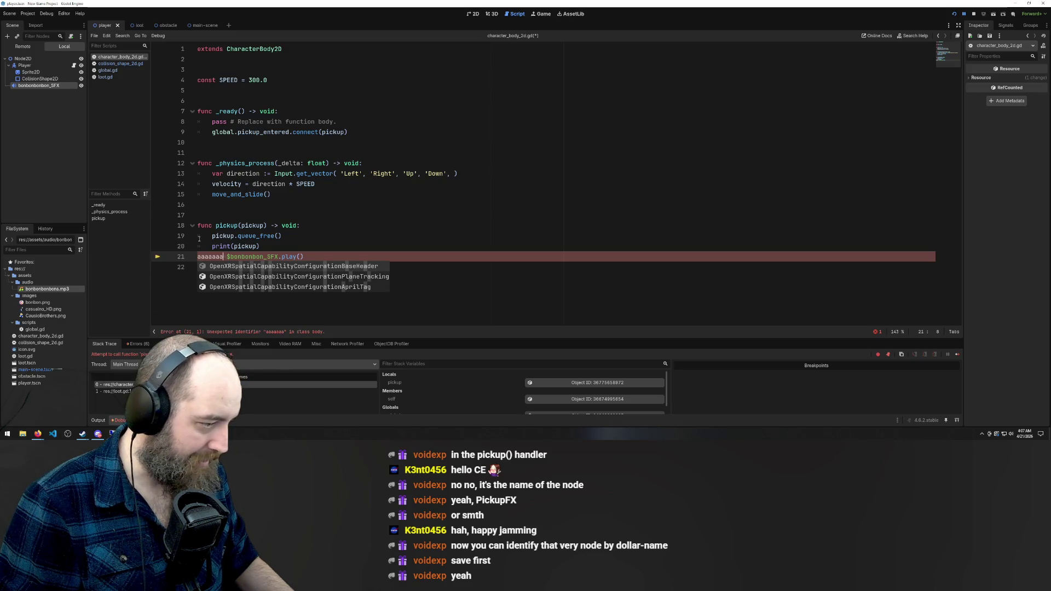
pyautogui.click(270, 215)
# - Fix the node name on line 21 by adding the missing 'bon' and save
pyautogui.click(237, 257)
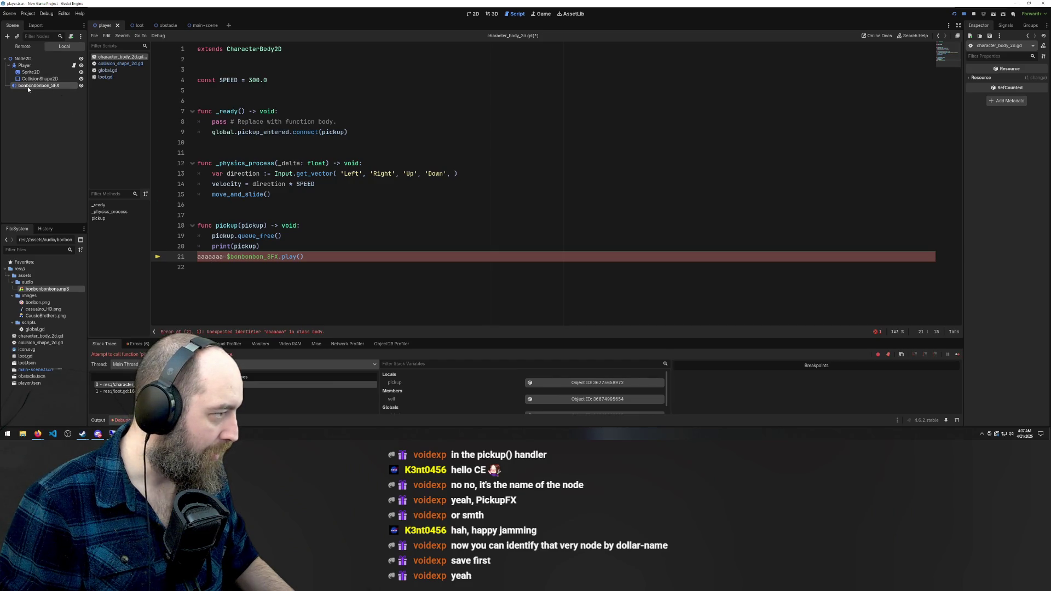
pyautogui.click(264, 256)
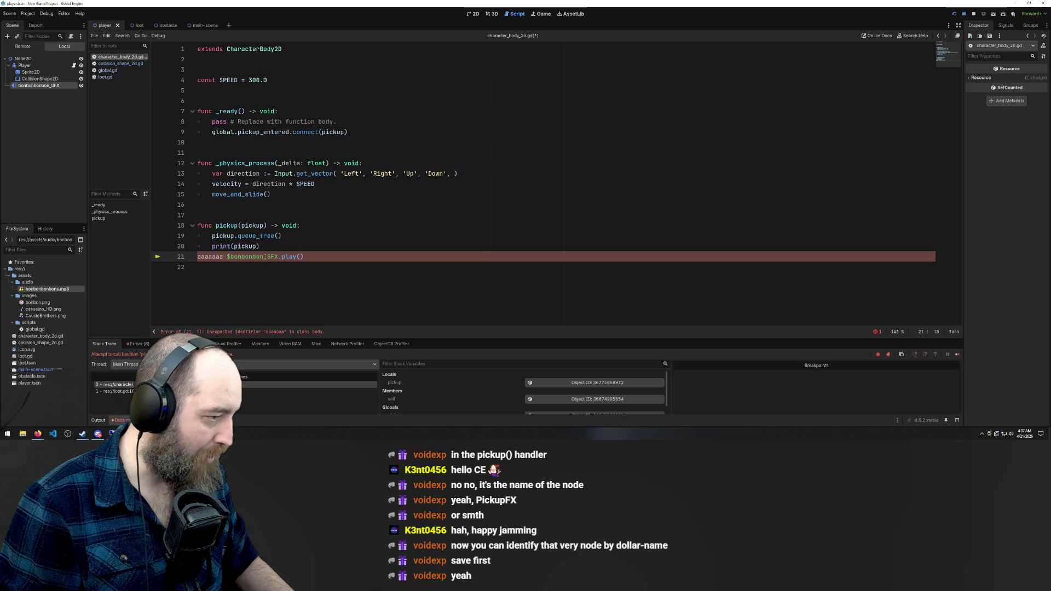
pyautogui.write('bon')
pyautogui.hotkey('ctrl', 's')
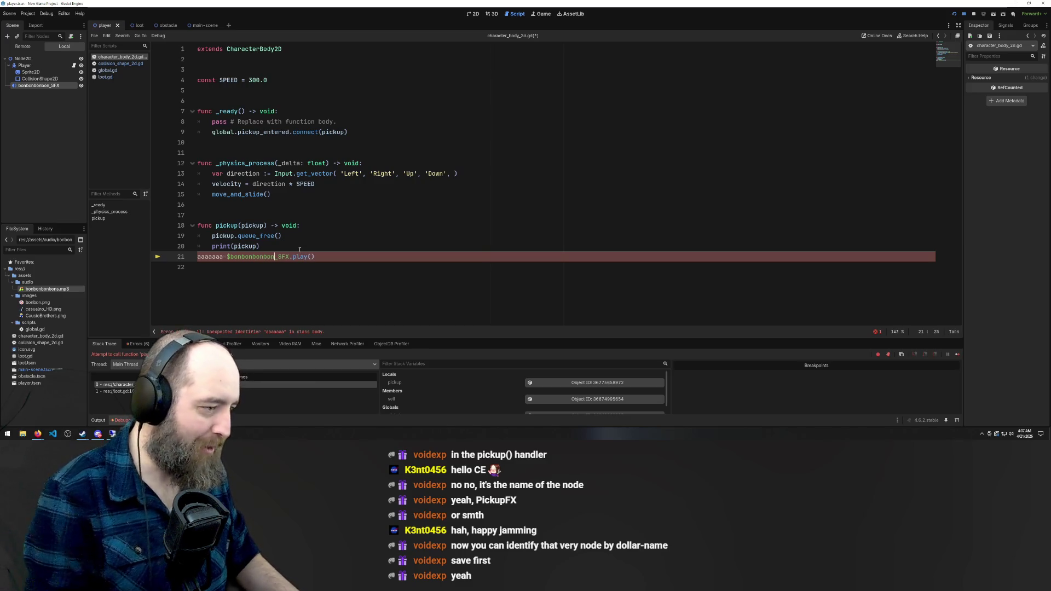
# - Save the scene, relaunch the game, walk the player into the bonbon, then stop it
pyautogui.press('F5')
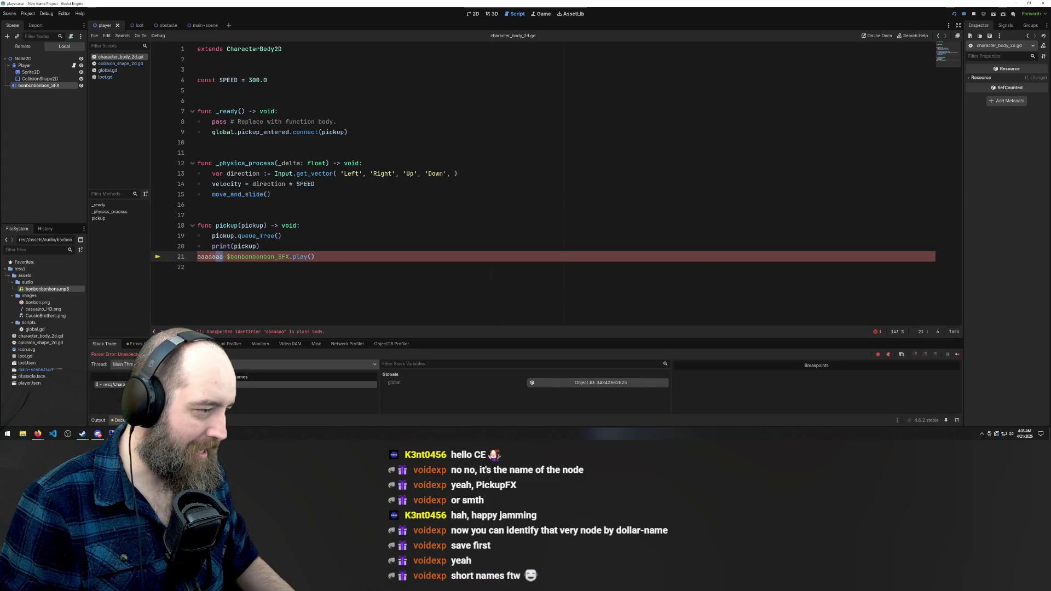
pyautogui.hotkey('ctrl', 's')
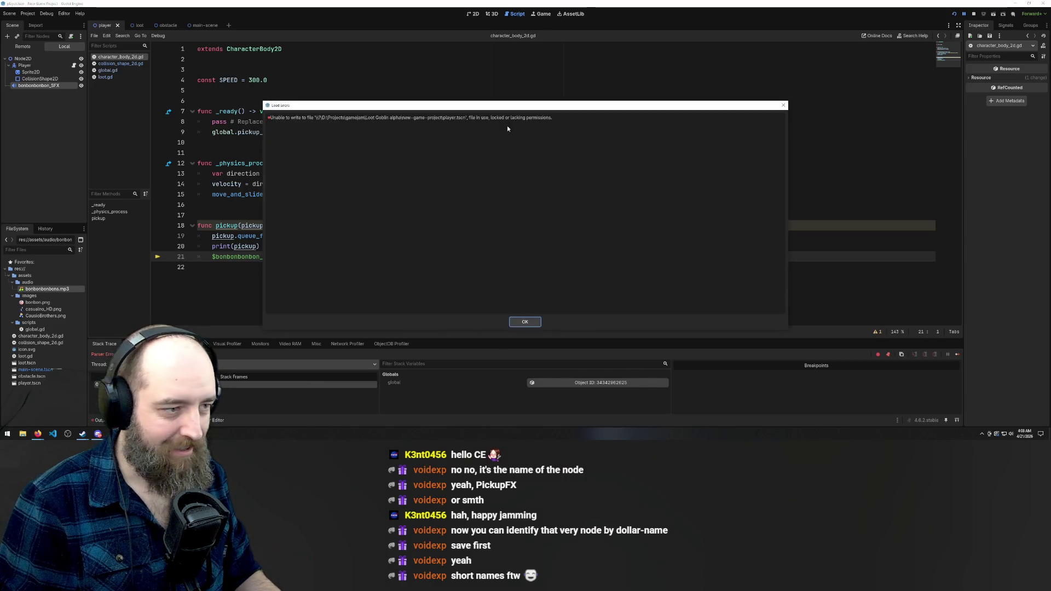
pyautogui.click(525, 322)
pyautogui.press('F5')
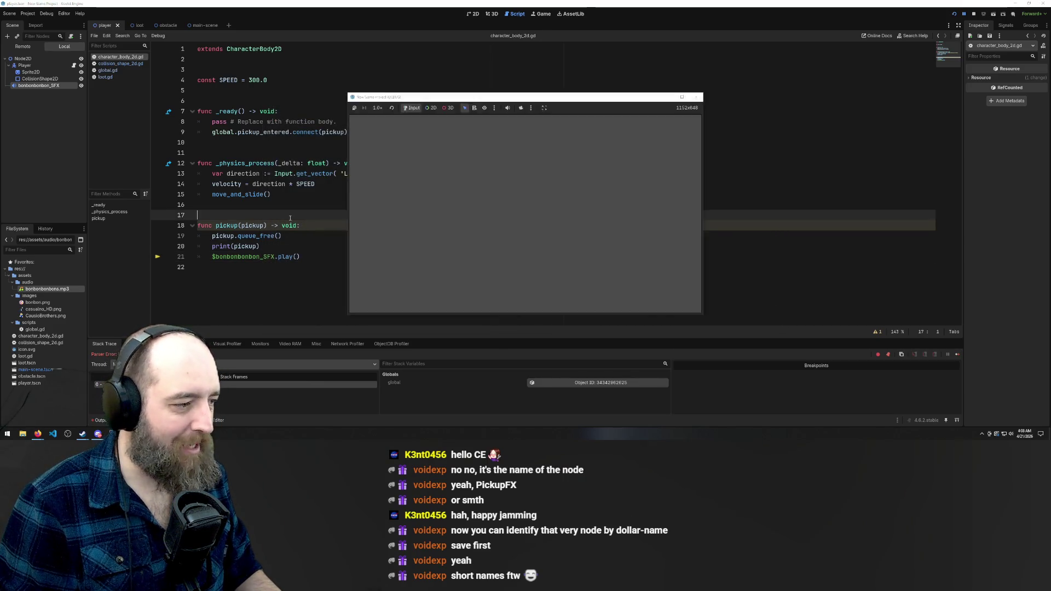
pyautogui.press('Left')
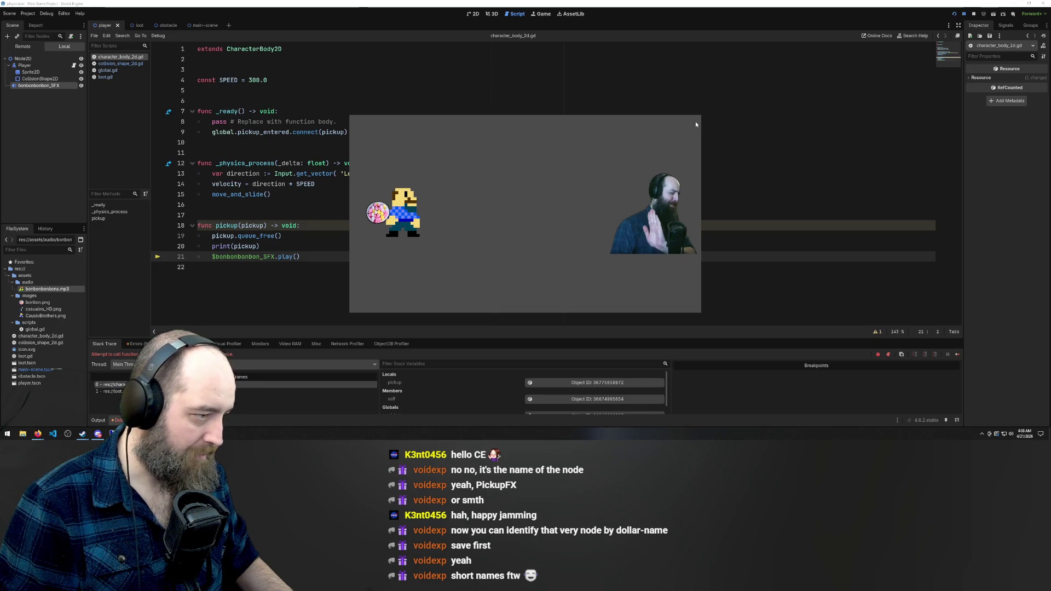
pyautogui.press('F8')
pyautogui.moveTo(237, 194); pyautogui.dragTo(249, 195)
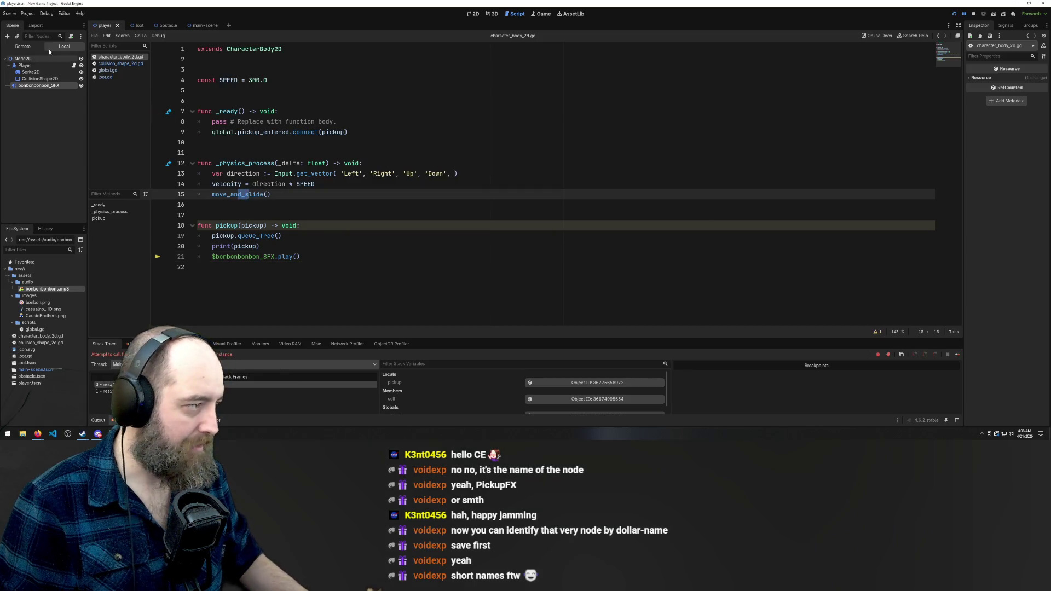
pyautogui.click(70, 86)
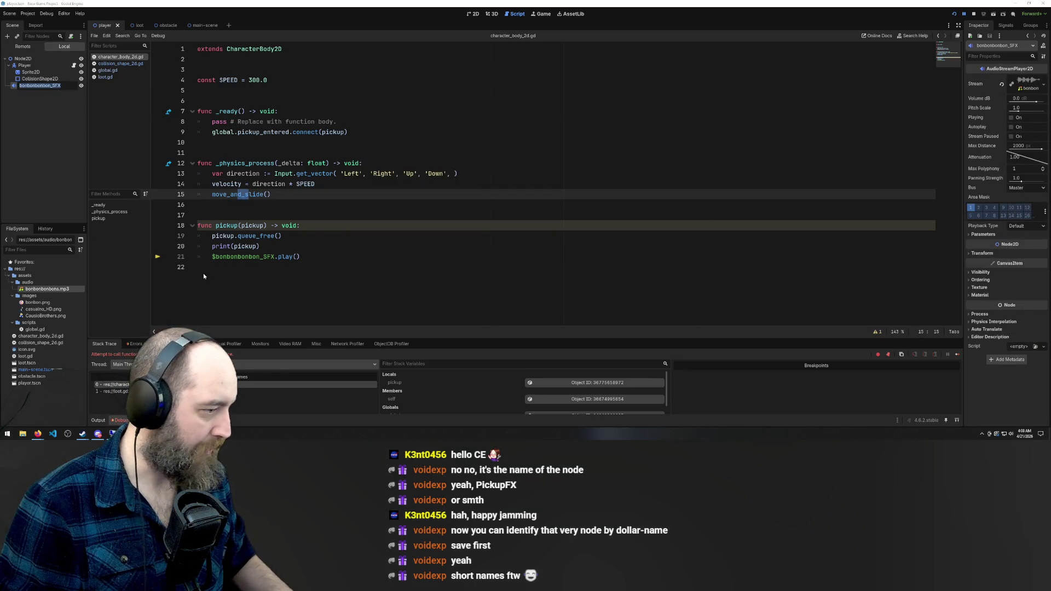
pyautogui.click(216, 257)
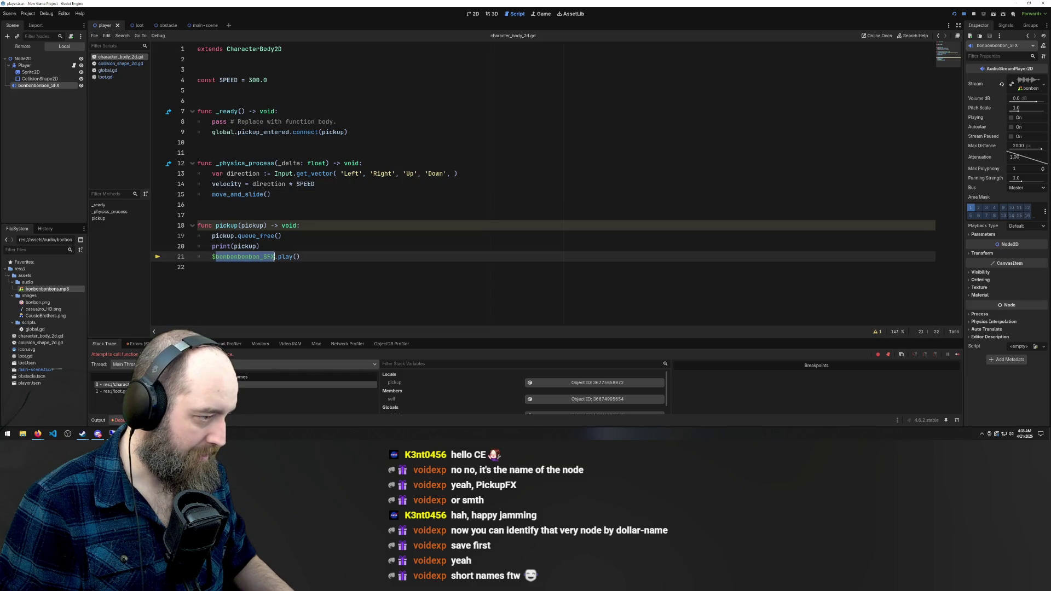
pyautogui.click(274, 257)
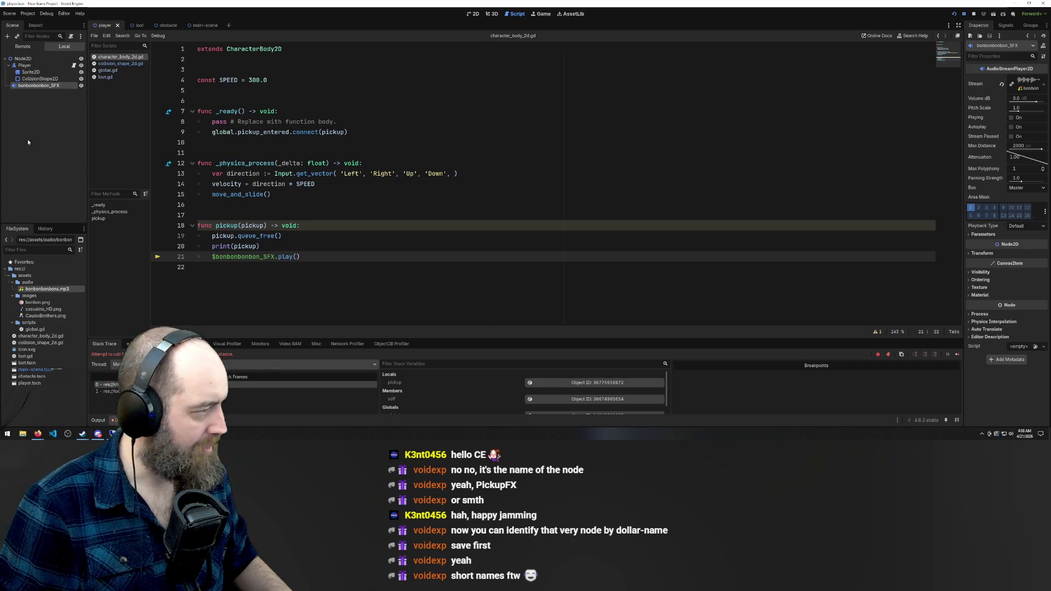
pyautogui.press('Up')
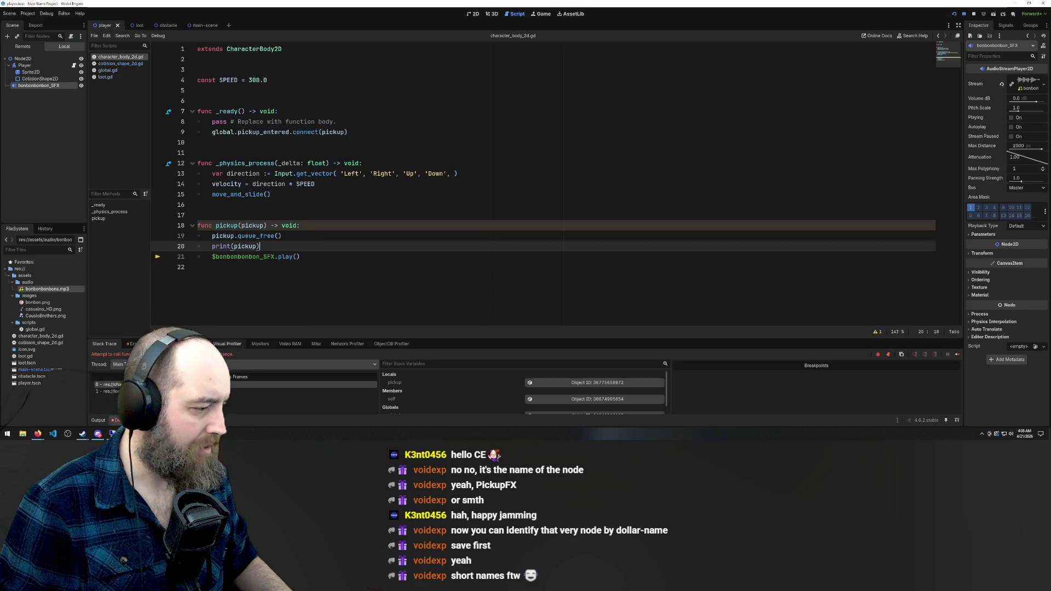
pyautogui.press('F8')
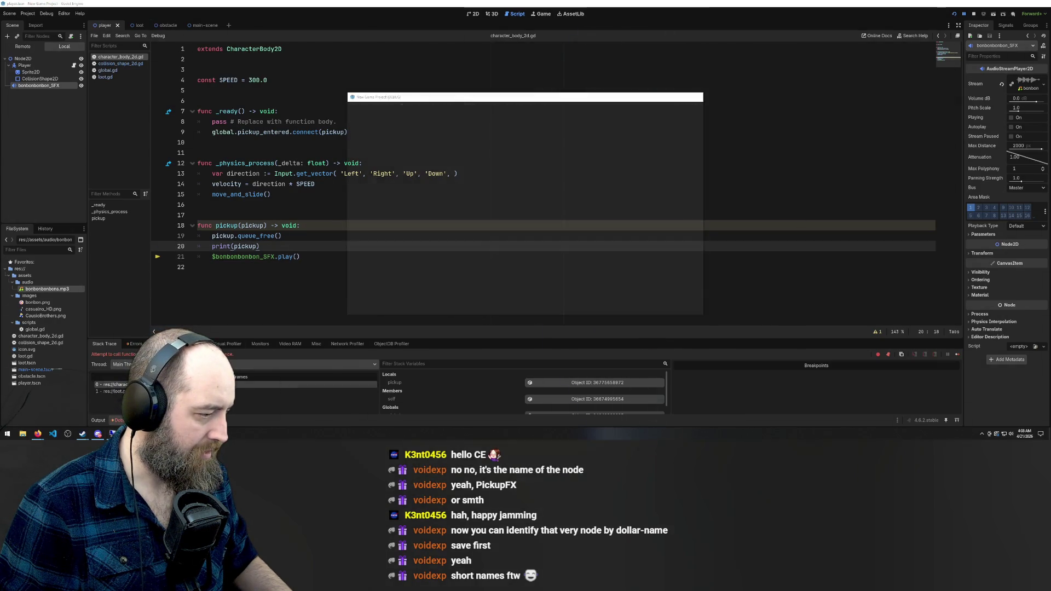
pyautogui.click(433, 209)
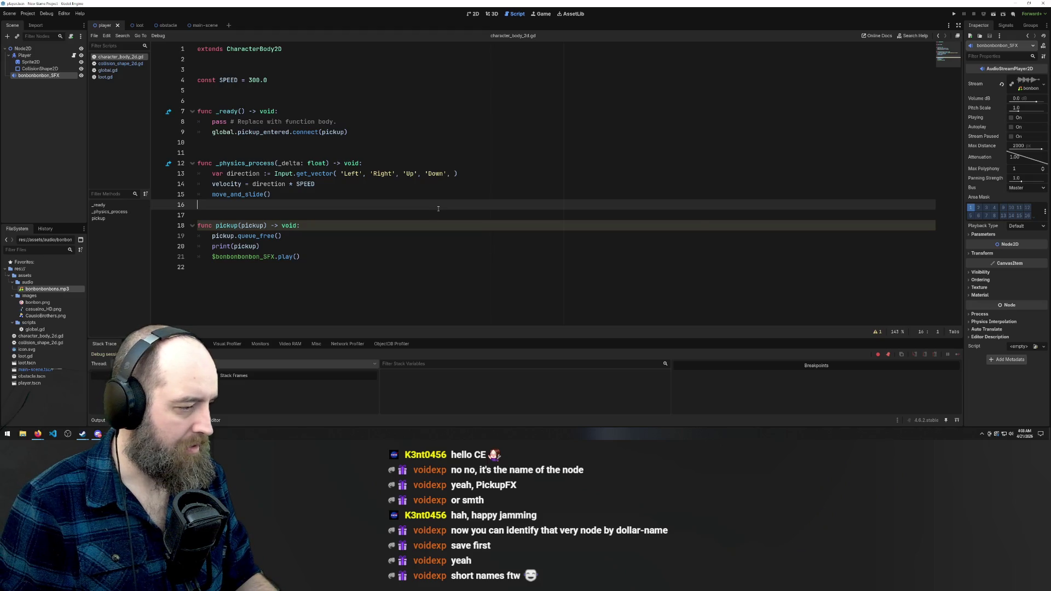
pyautogui.press('F5')
pyautogui.press('Left')
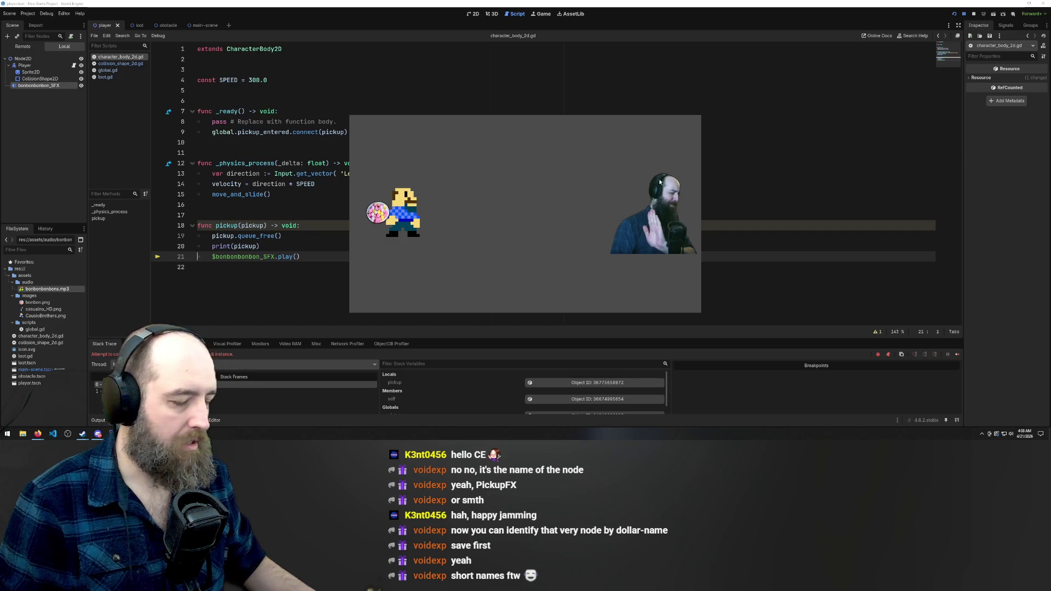
pyautogui.press('F8')
pyautogui.click(255, 246)
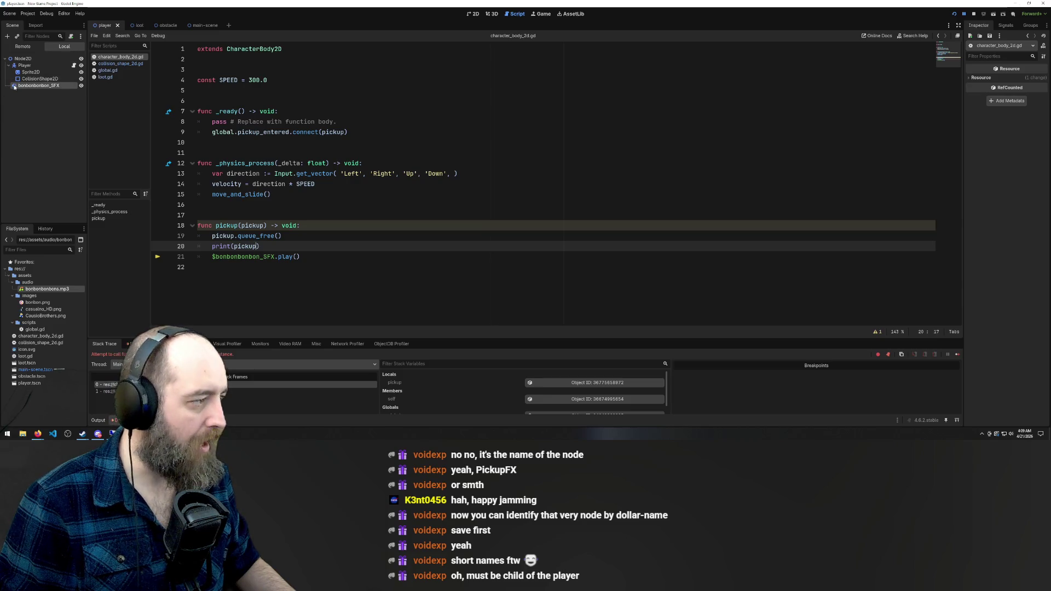
# - Make bonbonbonbon_SFX a child of the Player node and select the call on line 21
pyautogui.moveTo(24, 86); pyautogui.dragTo(25, 87)
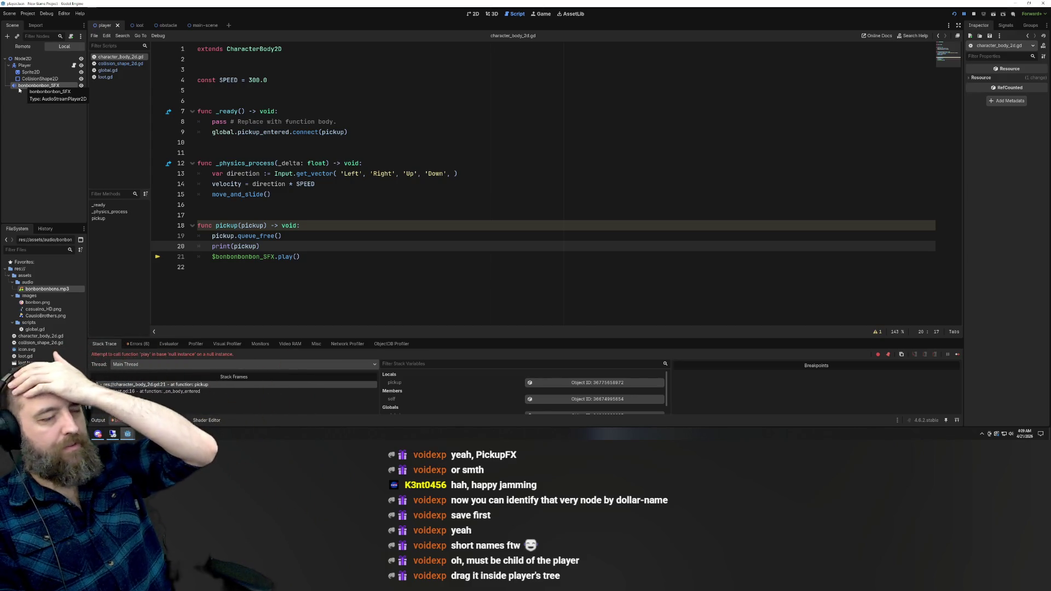
pyautogui.moveTo(20, 87); pyautogui.dragTo(33, 68)
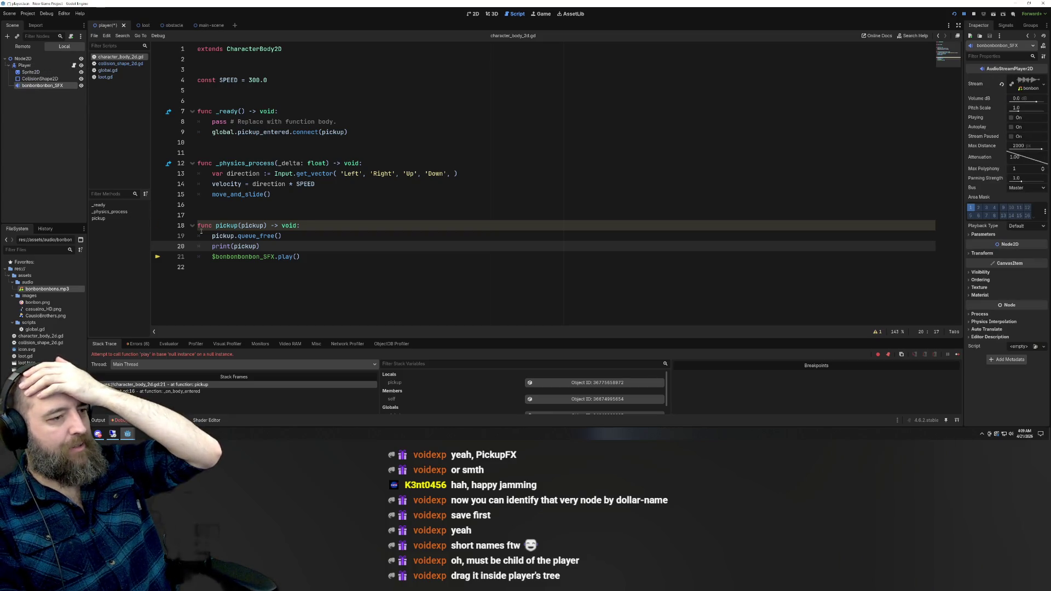
pyautogui.click(235, 257)
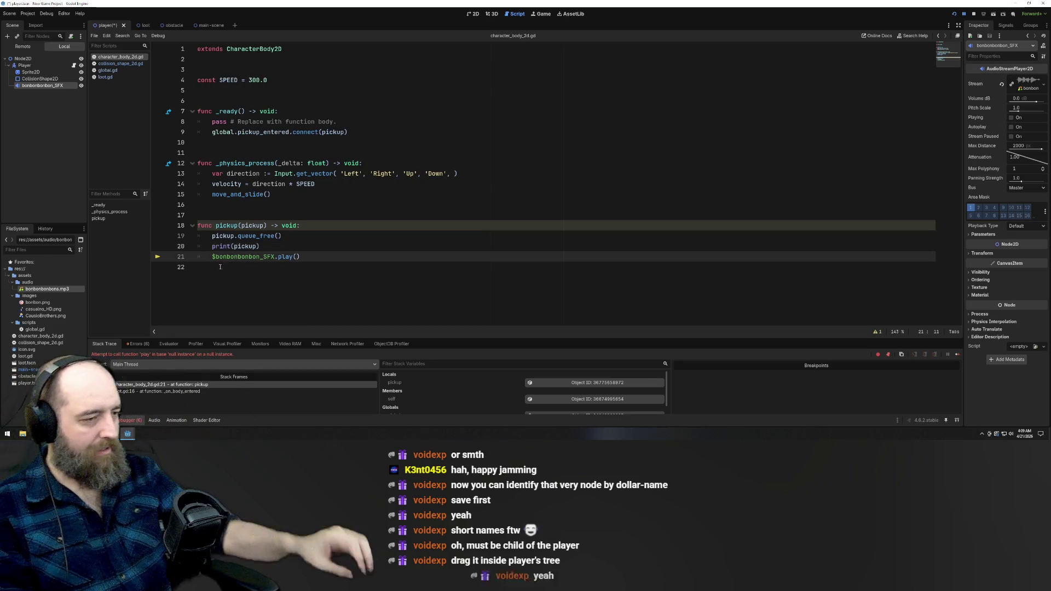
pyautogui.moveTo(304, 257); pyautogui.dragTo(219, 257)
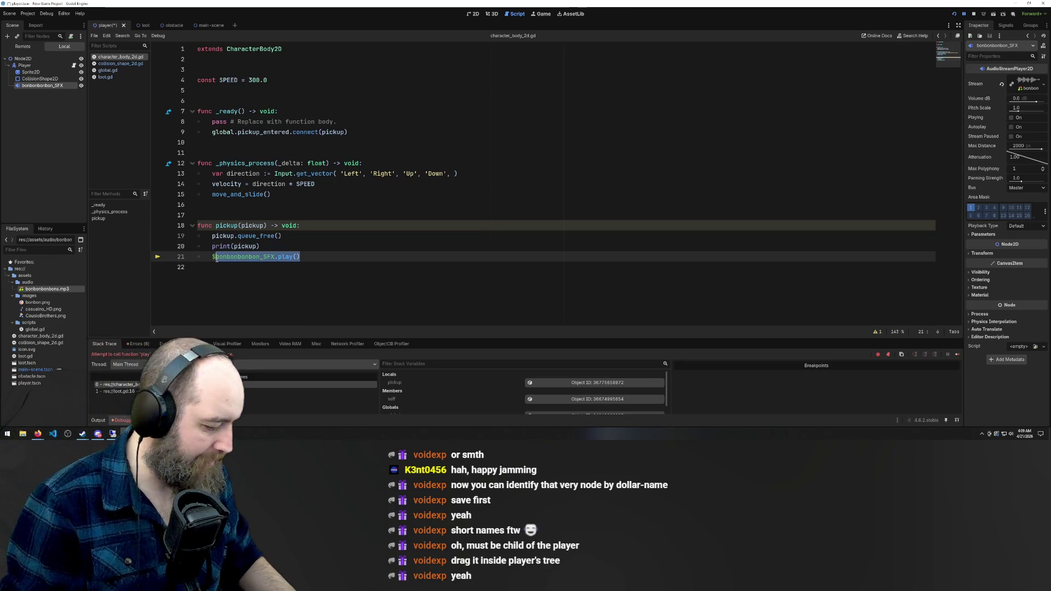
# - Retype the sound node reference with autocomplete, undo to the original line, and close the game
pyautogui.write('bon')
pyautogui.press('Return')
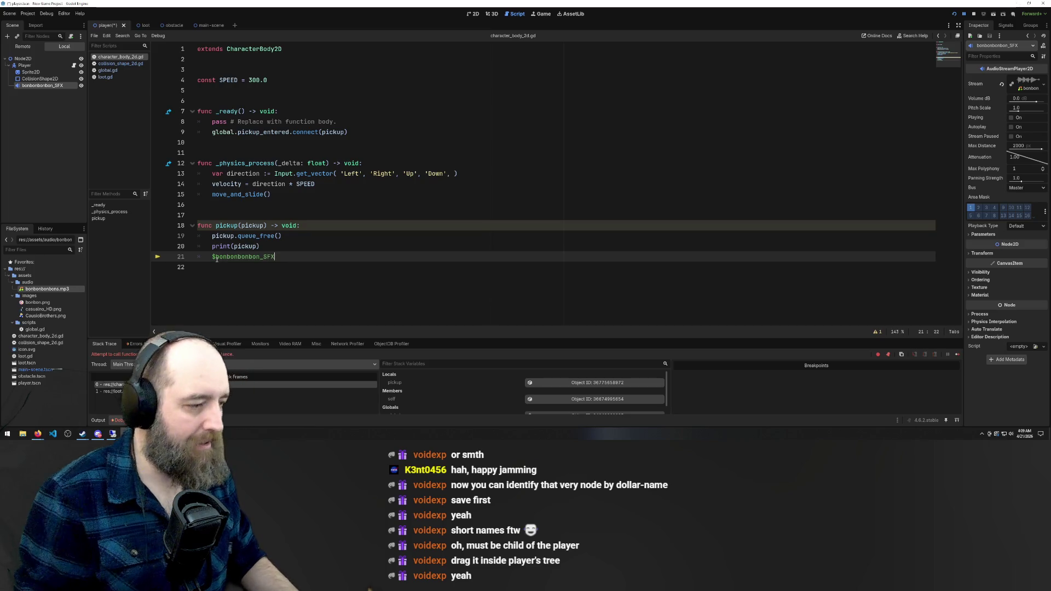
pyautogui.hotkey('ctrl', 'z')
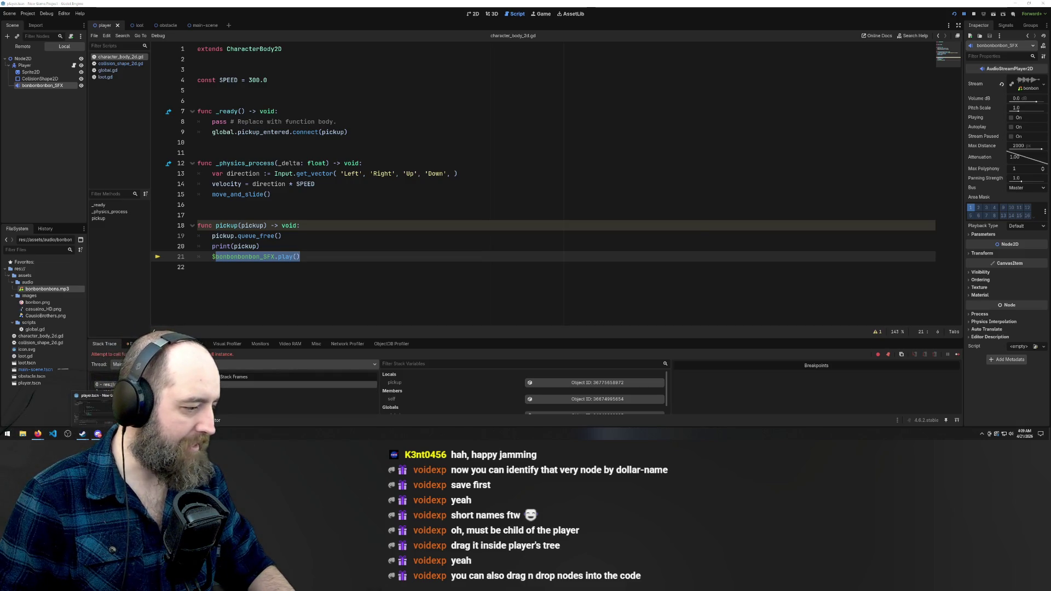
pyautogui.click(137, 407)
pyautogui.click(696, 97)
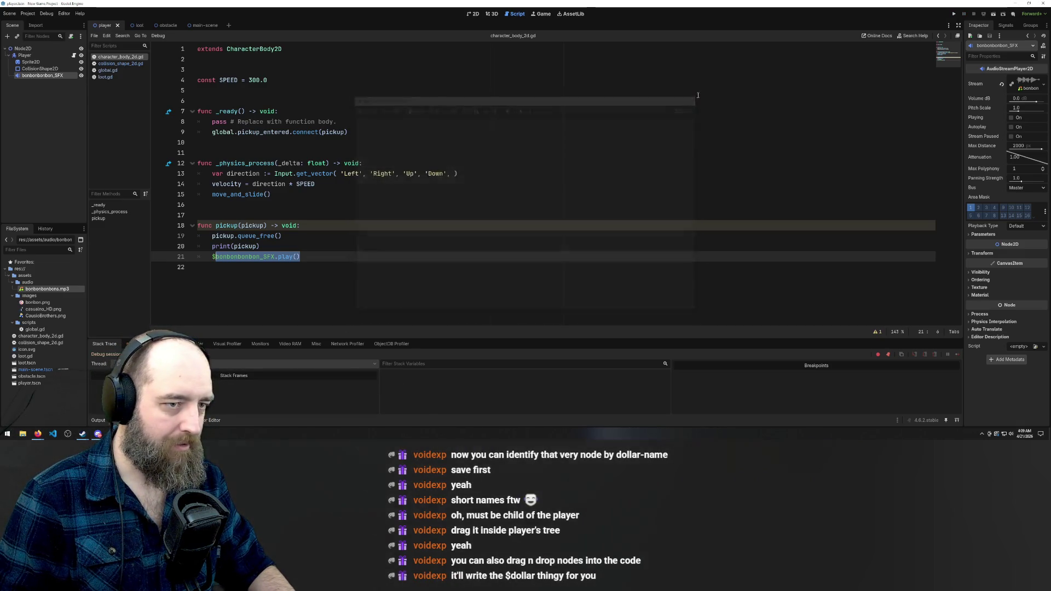
# - Run the game and walk the player left and right onto the bonbon, then return to the script
pyautogui.click(595, 144)
pyautogui.press('F5')
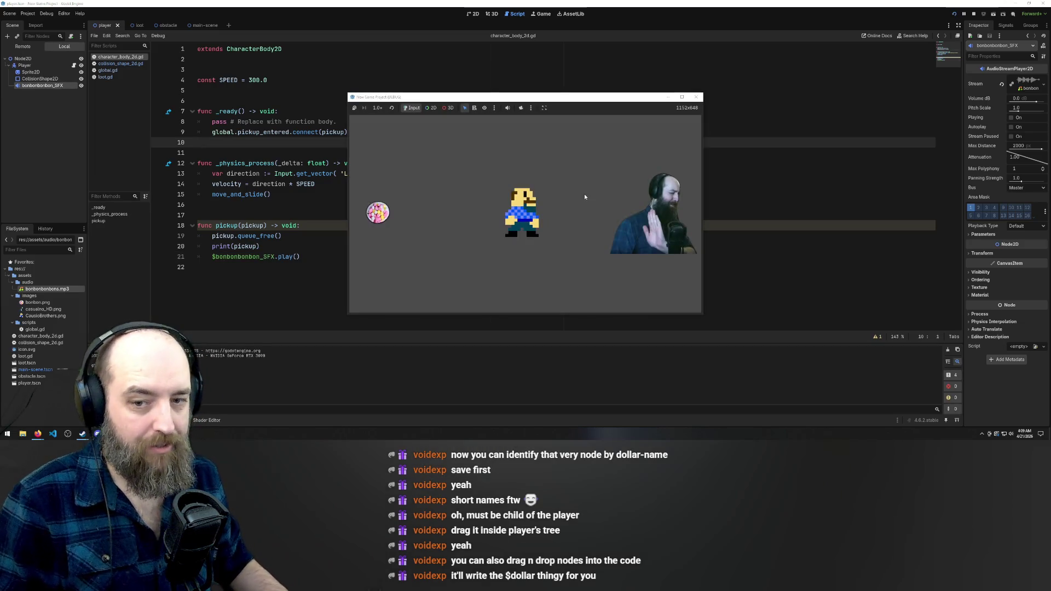
pyautogui.press('Left')
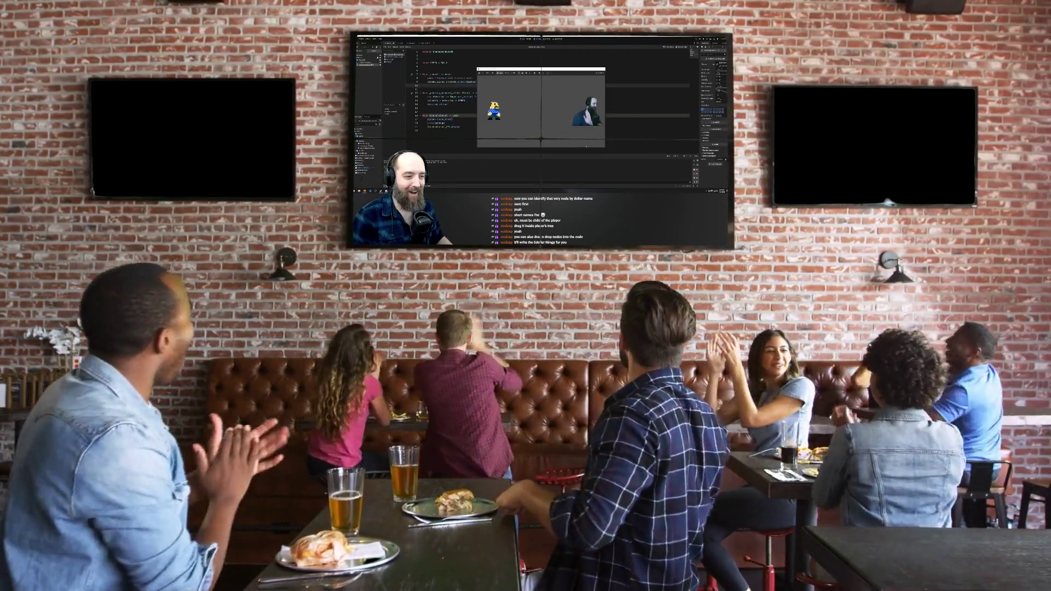
pyautogui.press('Right')
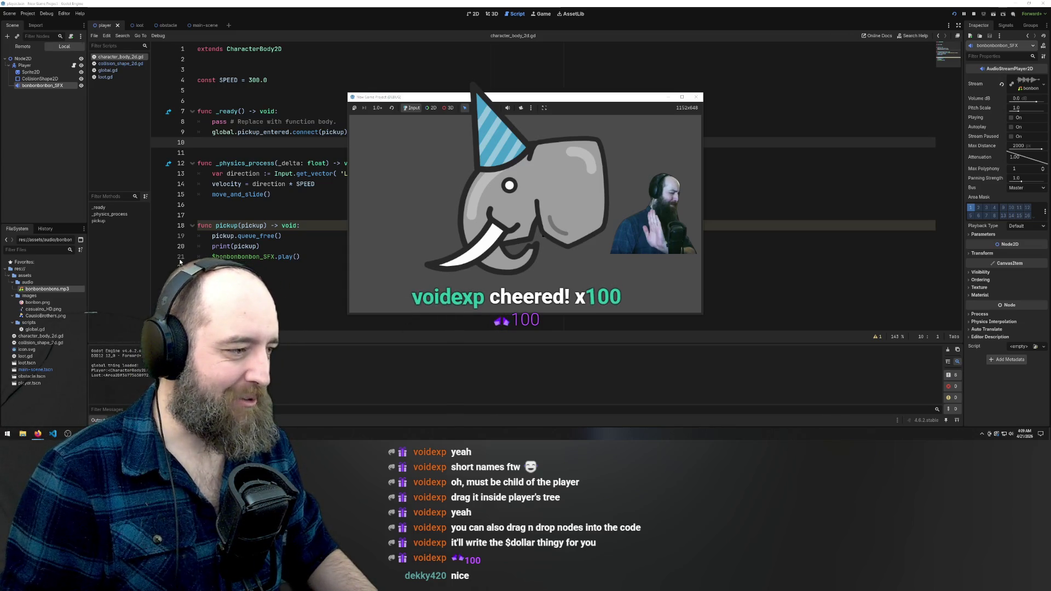
pyautogui.click(278, 208)
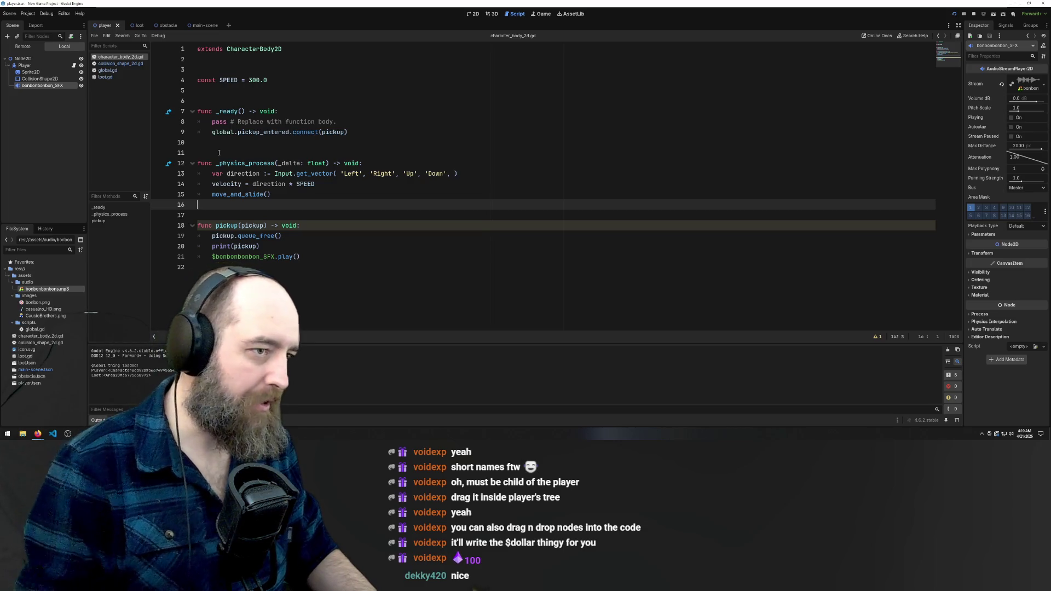
# - Add 'const inventory = []' on line 5 of the player script and save
pyautogui.press('Return')
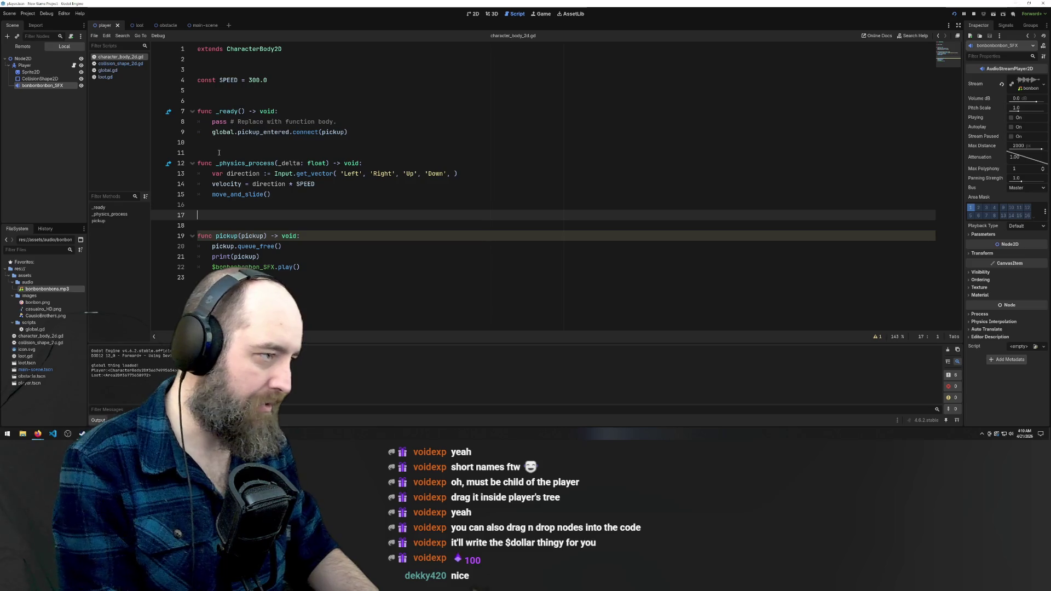
pyautogui.click(231, 90)
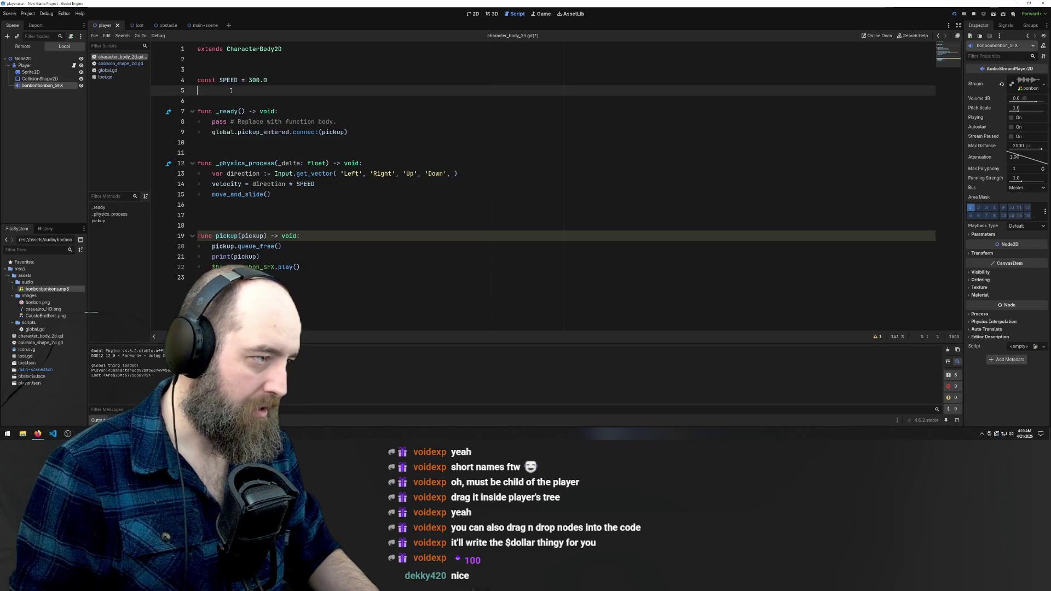
pyautogui.hotkey('ctrl', 'space')
pyautogui.press('Escape')
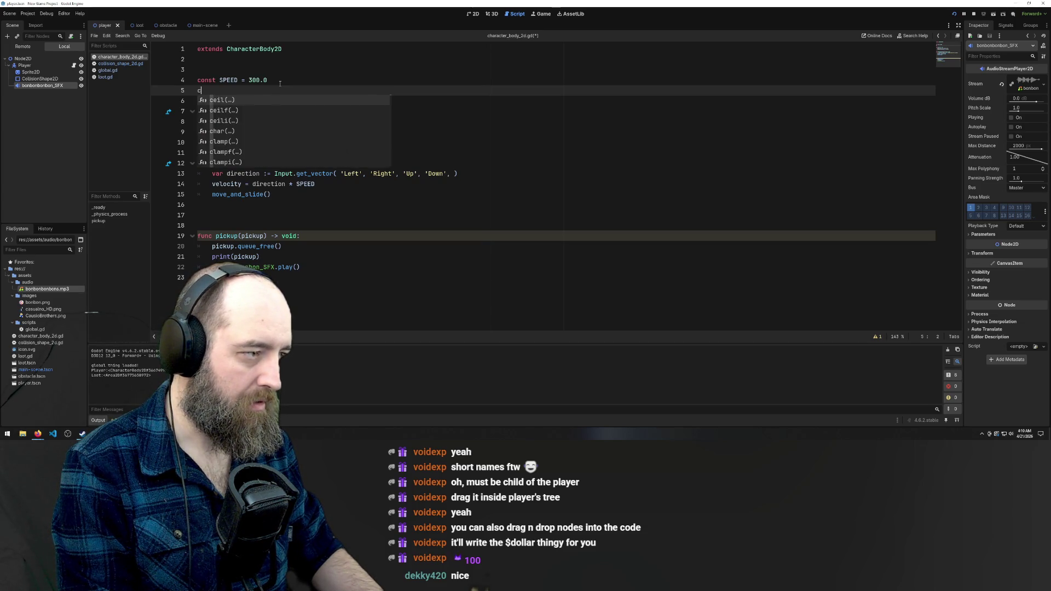
pyautogui.write('onst inventor')
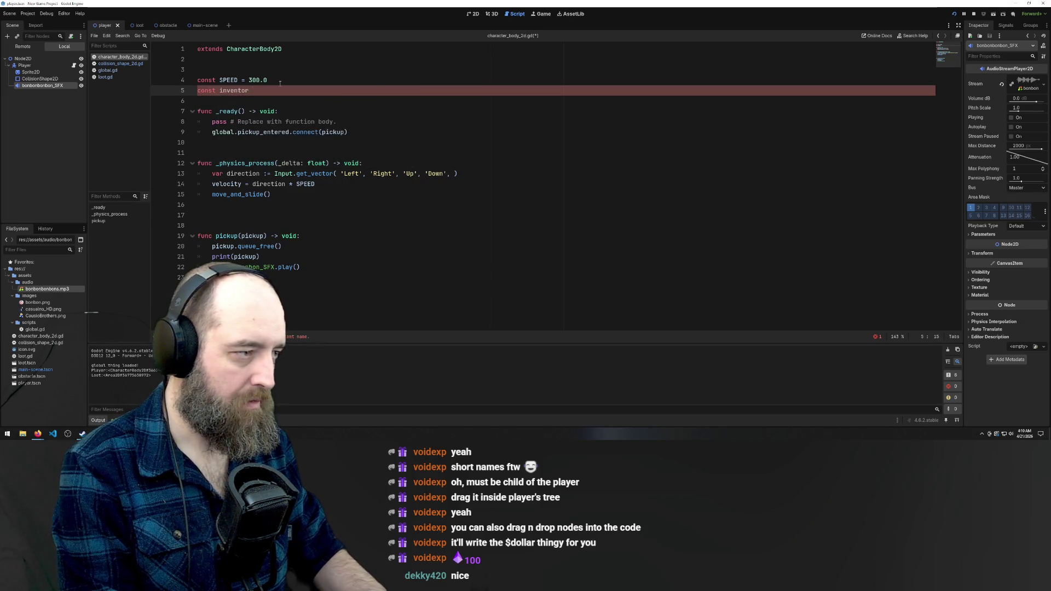
pyautogui.write('y = ')
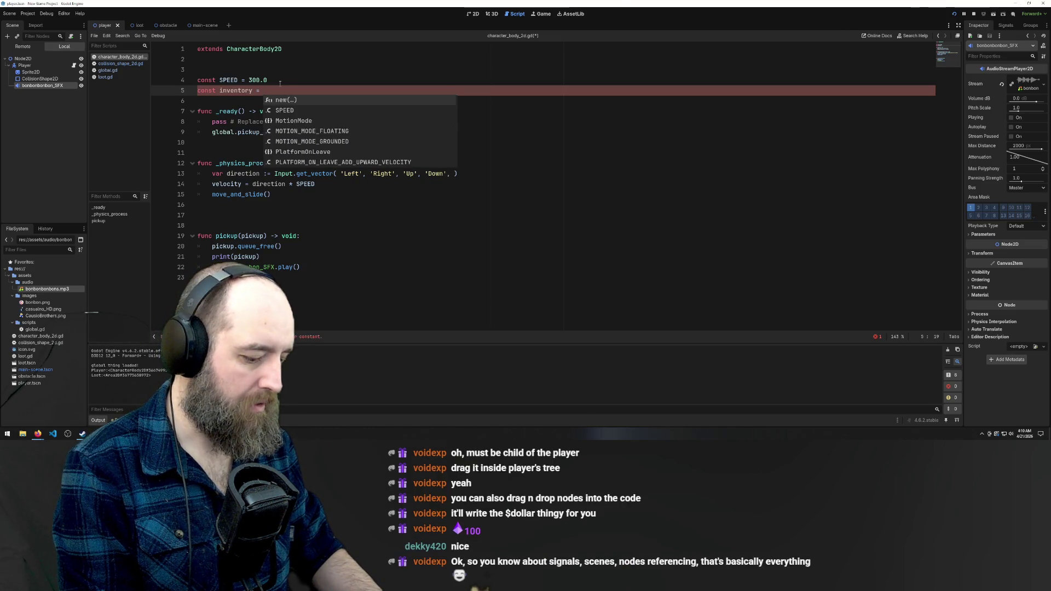
pyautogui.write('[')
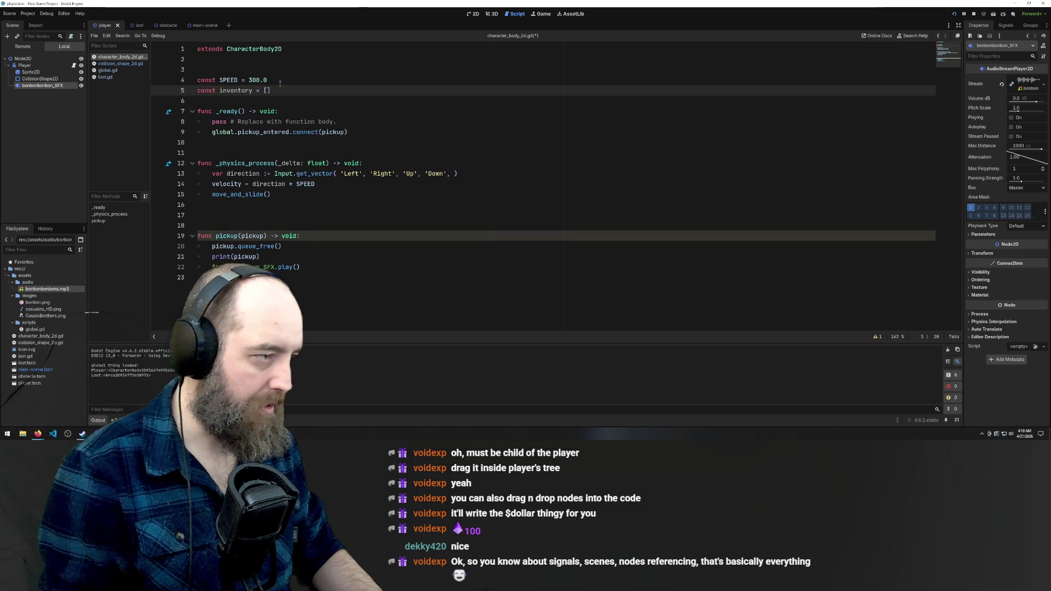
pyautogui.click(304, 81)
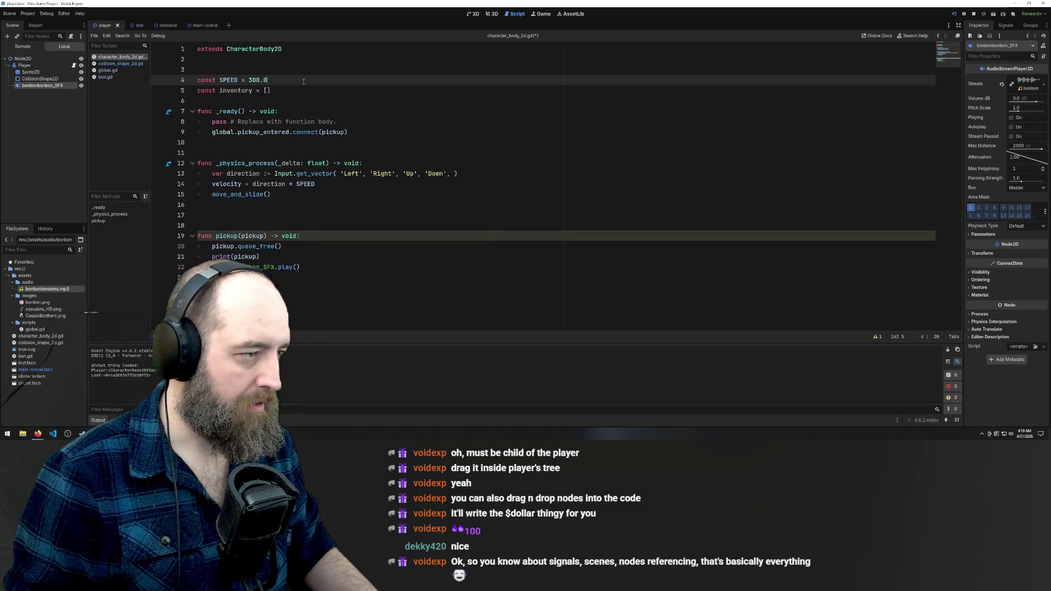
pyautogui.hotkey('ctrl', 's')
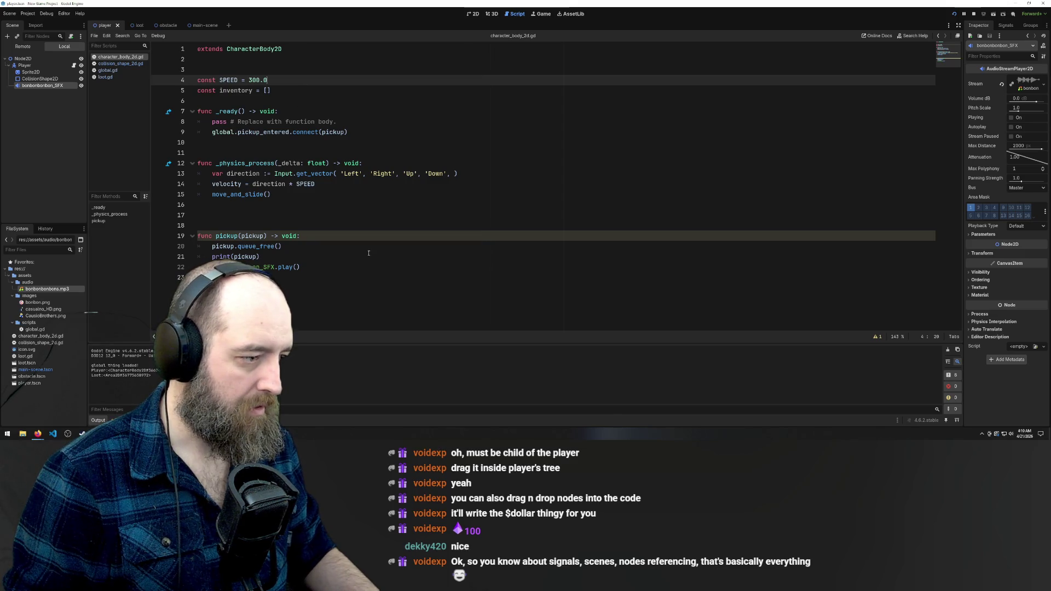
# - Add 'inventory.push_front(pickup)' after the queue_free call in pickup() and save
pyautogui.click(366, 254)
pyautogui.click(305, 246)
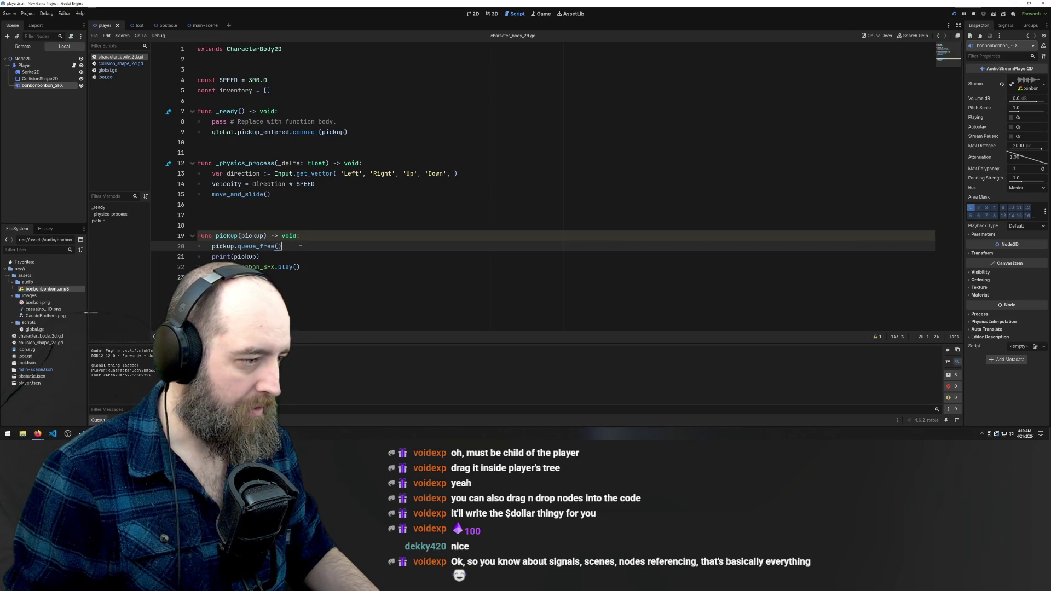
pyautogui.press('Return')
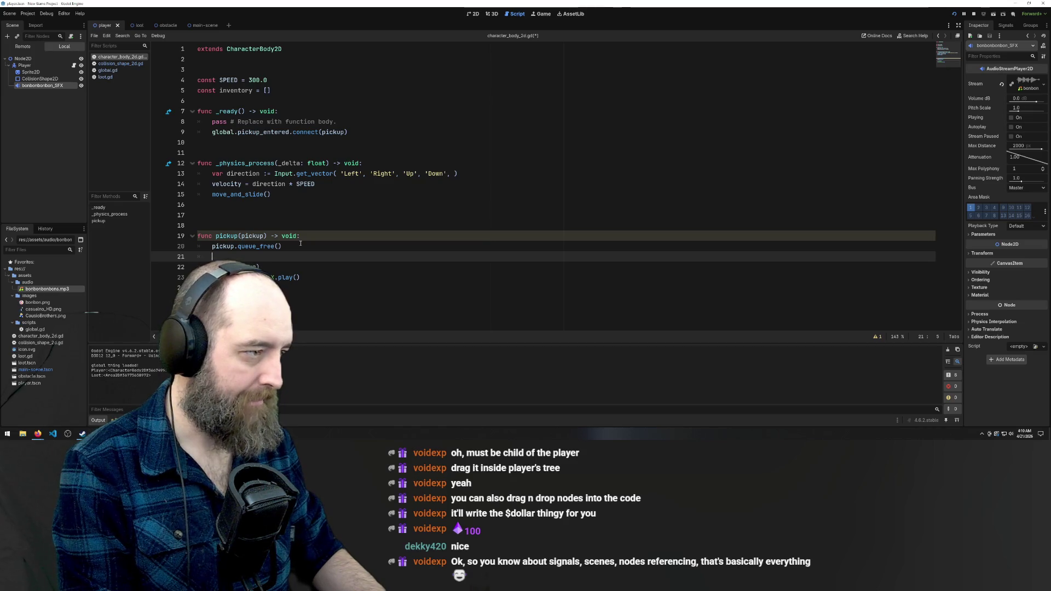
pyautogui.write('entor')
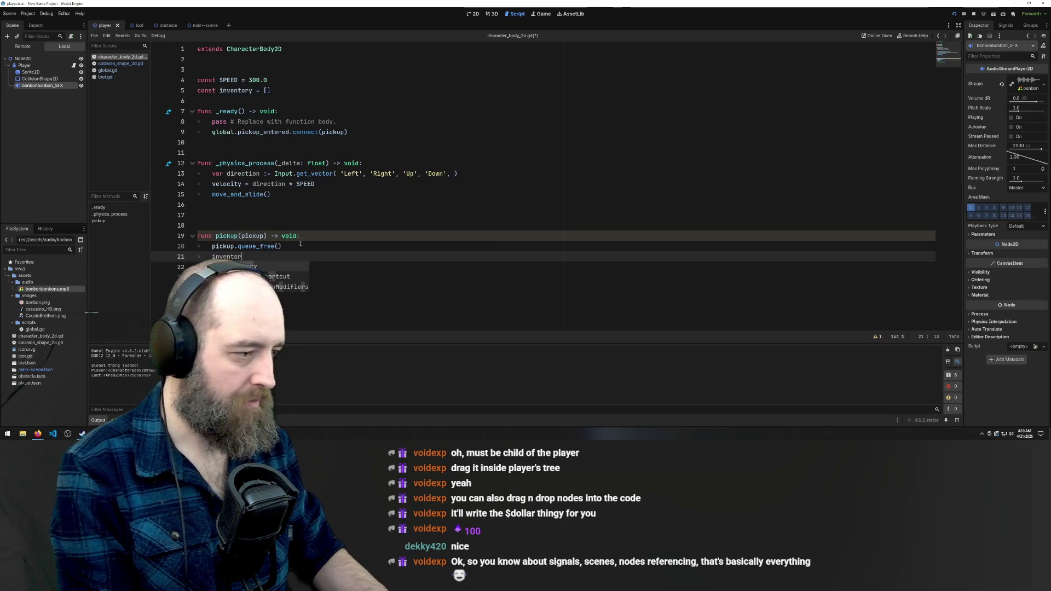
pyautogui.write('y.p')
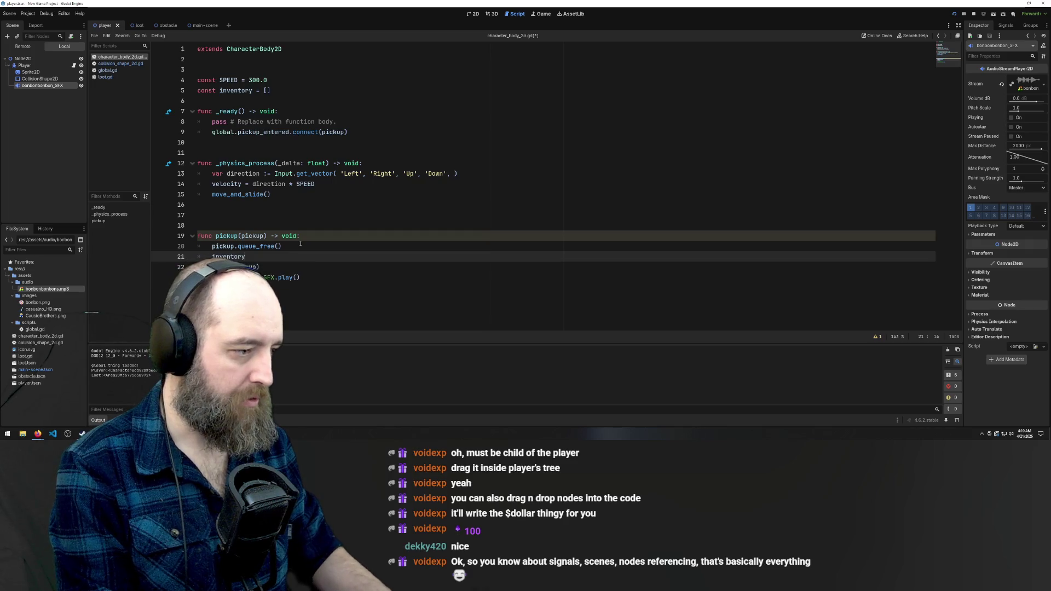
pyautogui.write('ush')
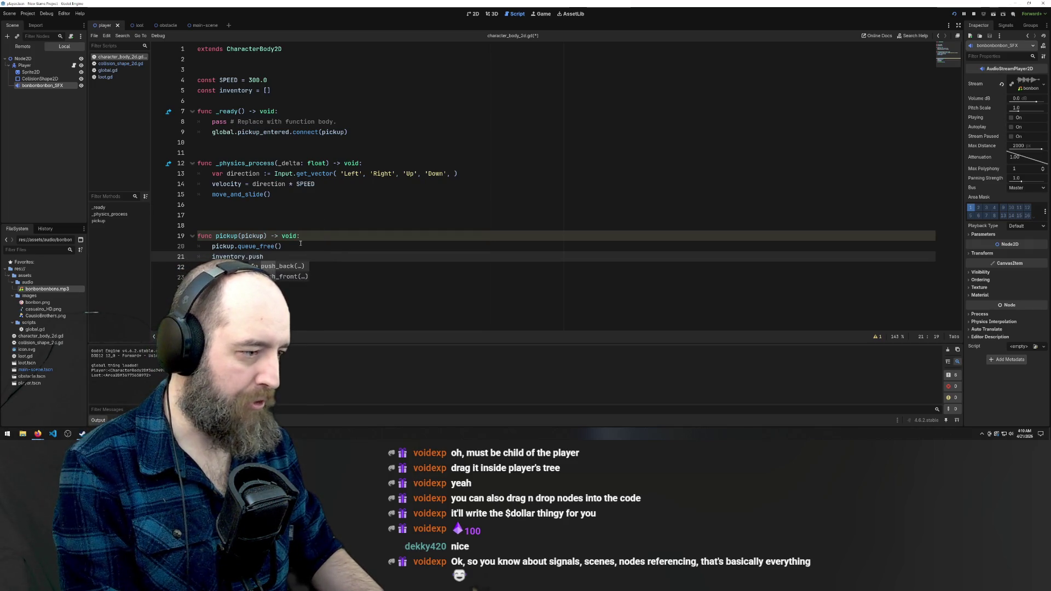
pyautogui.write('_front')
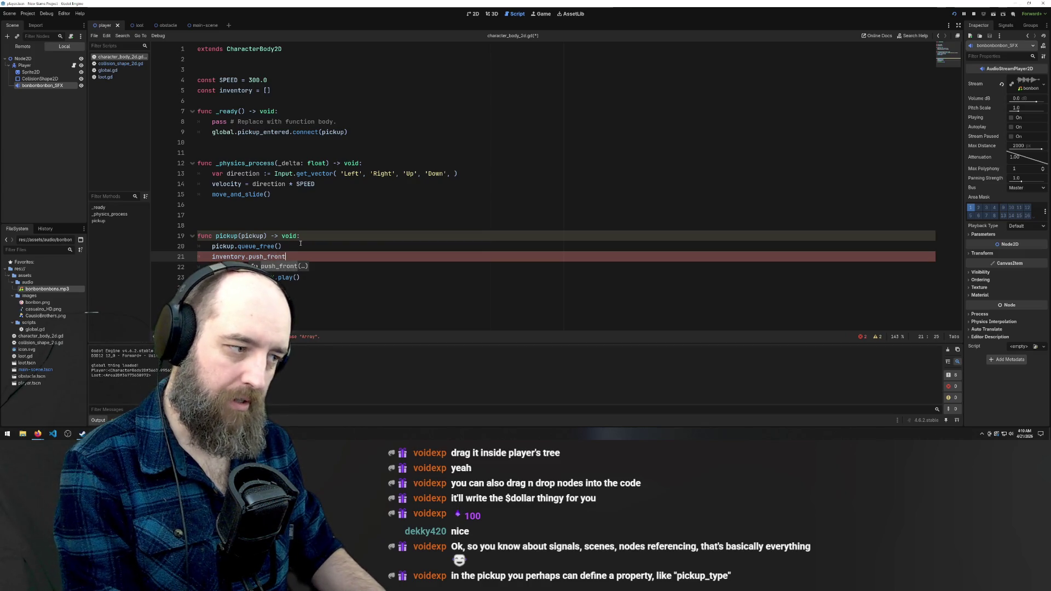
pyautogui.write('(pi')
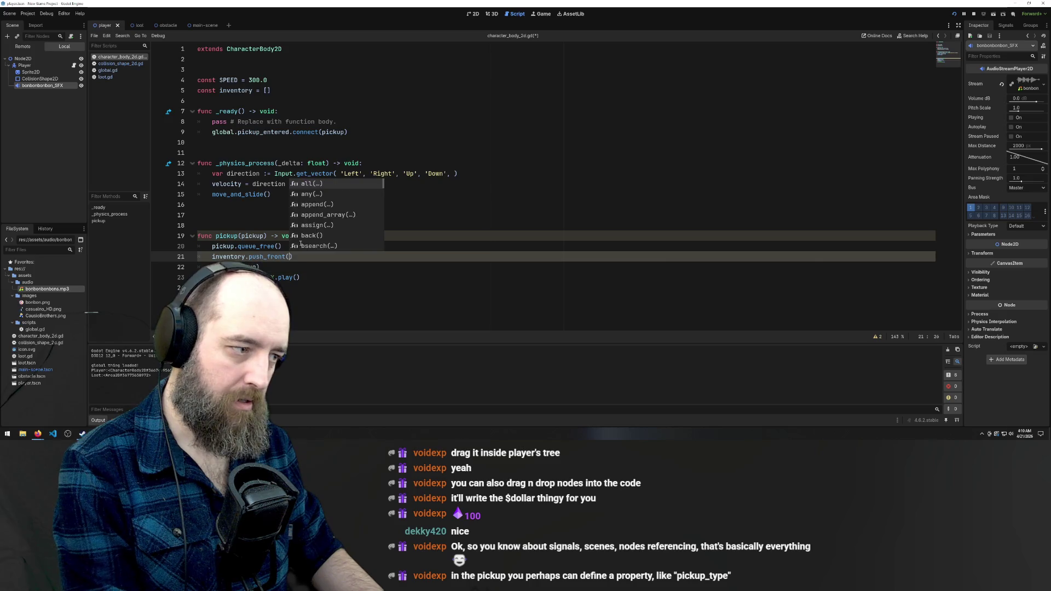
pyautogui.press('Return')
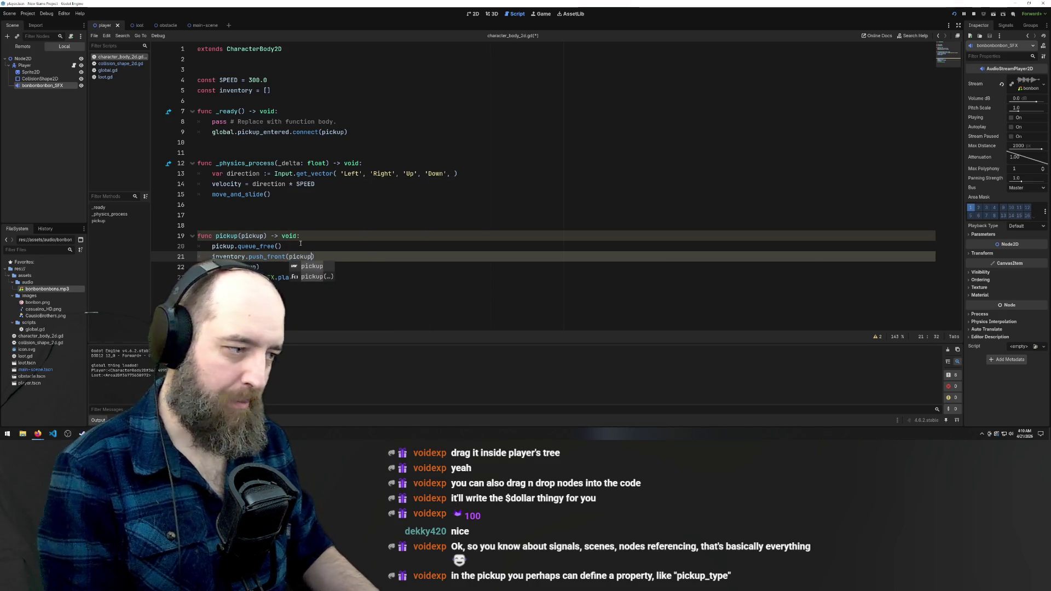
pyautogui.click(369, 240)
pyautogui.hotkey('ctrl', 's')
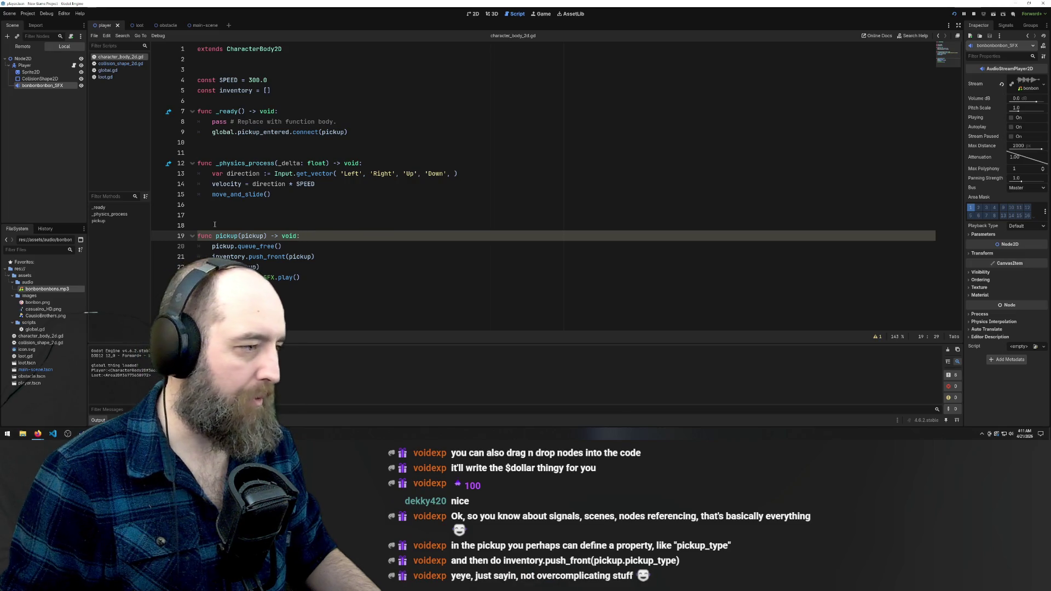
pyautogui.click(137, 25)
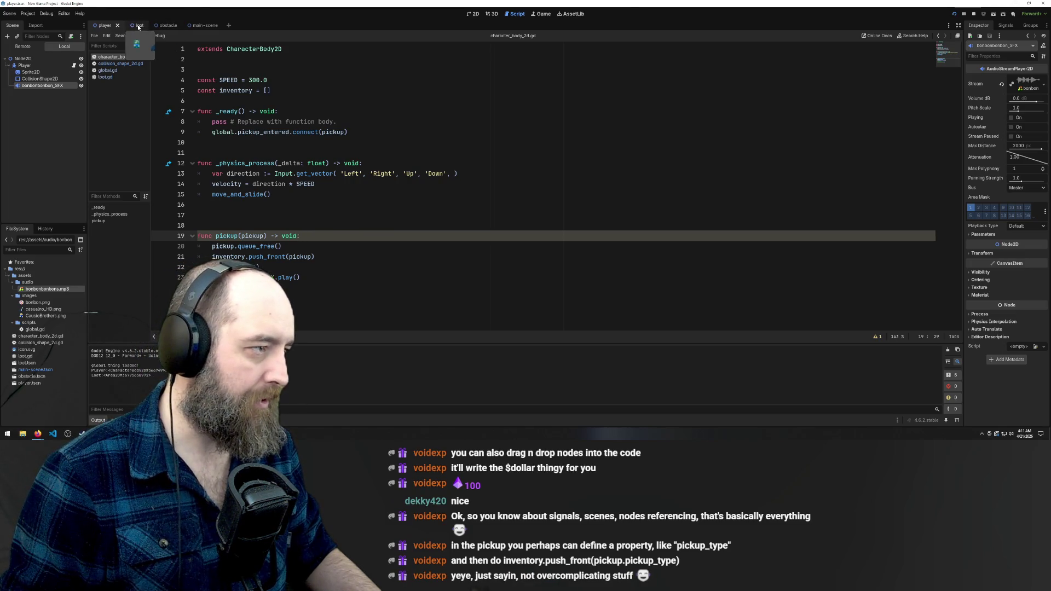
# - Open loot.gd, review its pickup_entered(self) emit call, and move to empty line 18
pyautogui.click(105, 77)
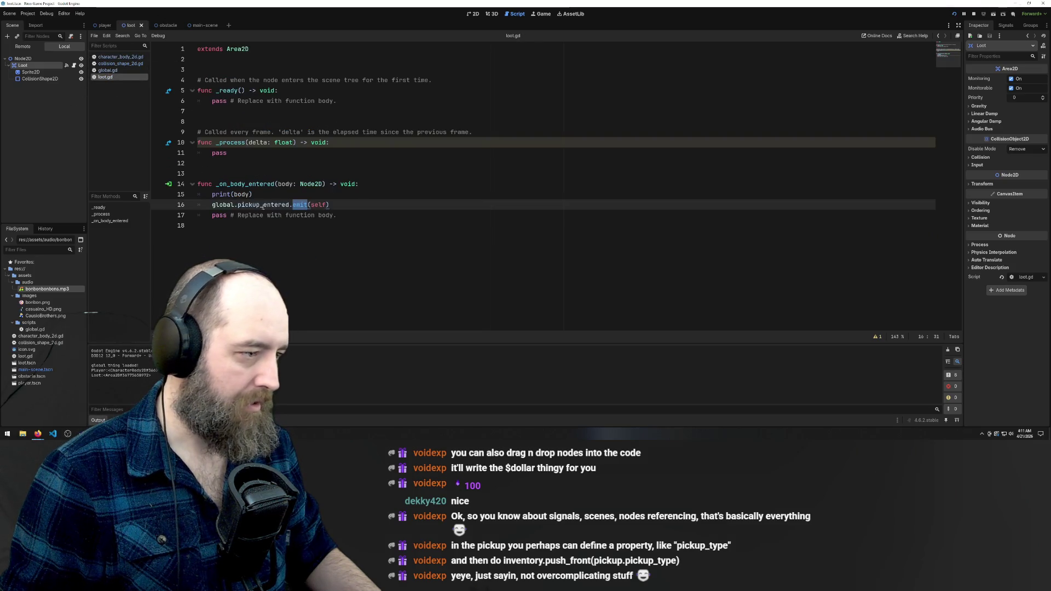
pyautogui.doubleClick(319, 205)
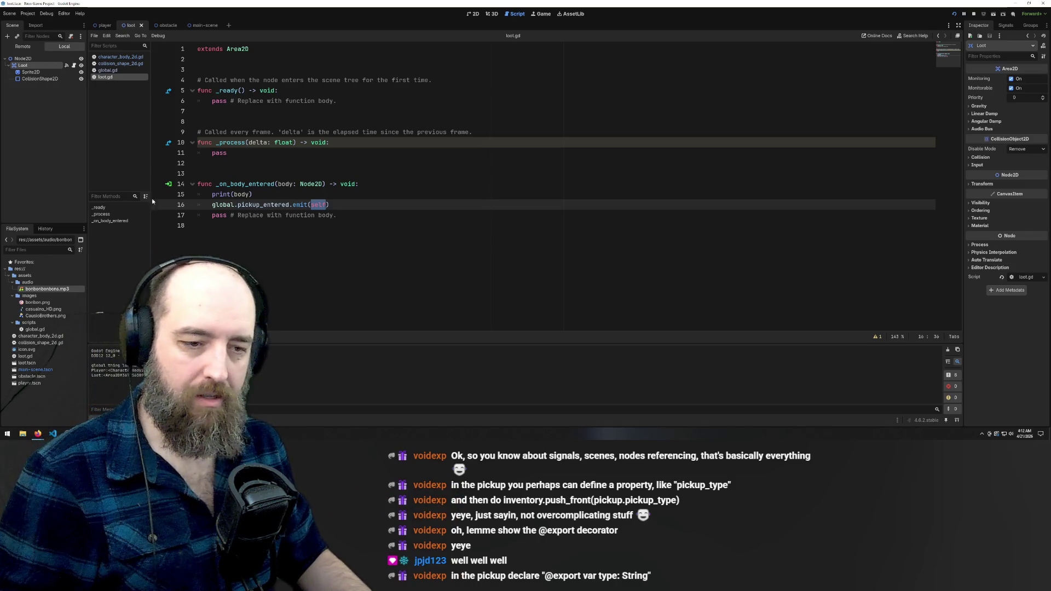
pyautogui.click(312, 152)
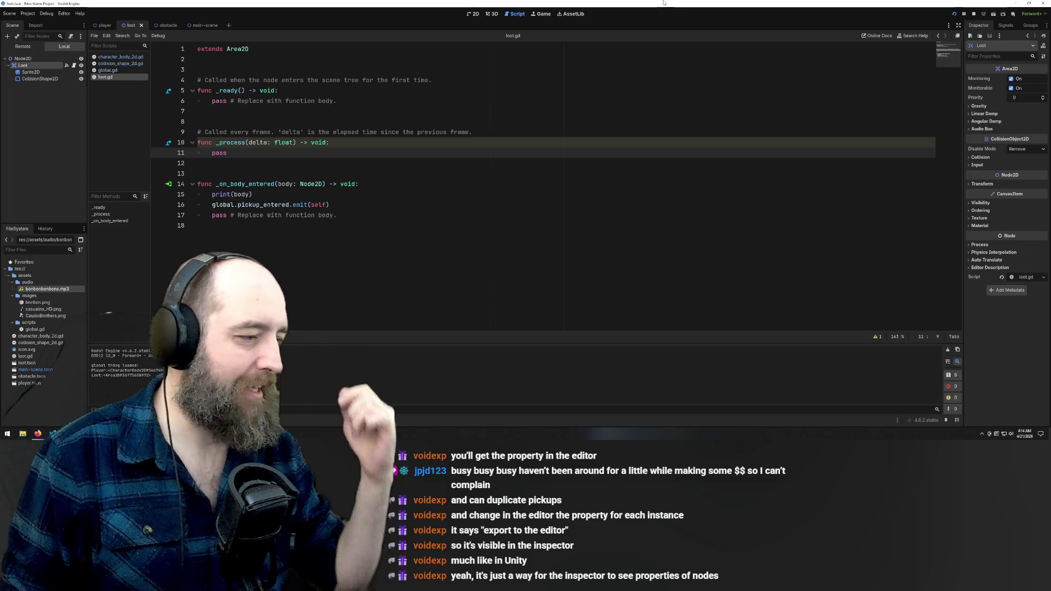
pyautogui.click(383, 268)
pyautogui.press('Return')
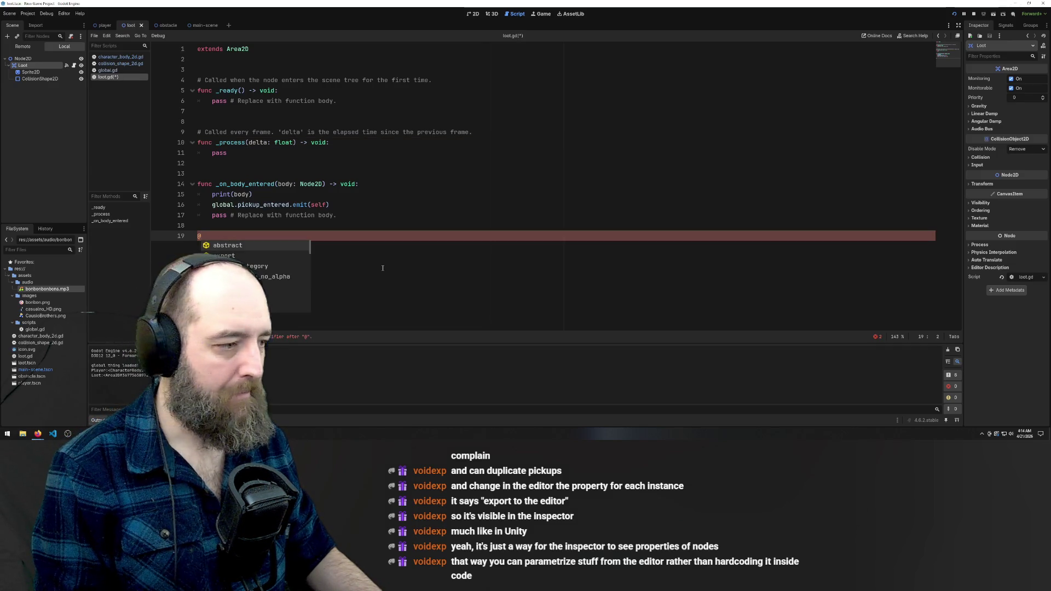
pyautogui.write('export ')
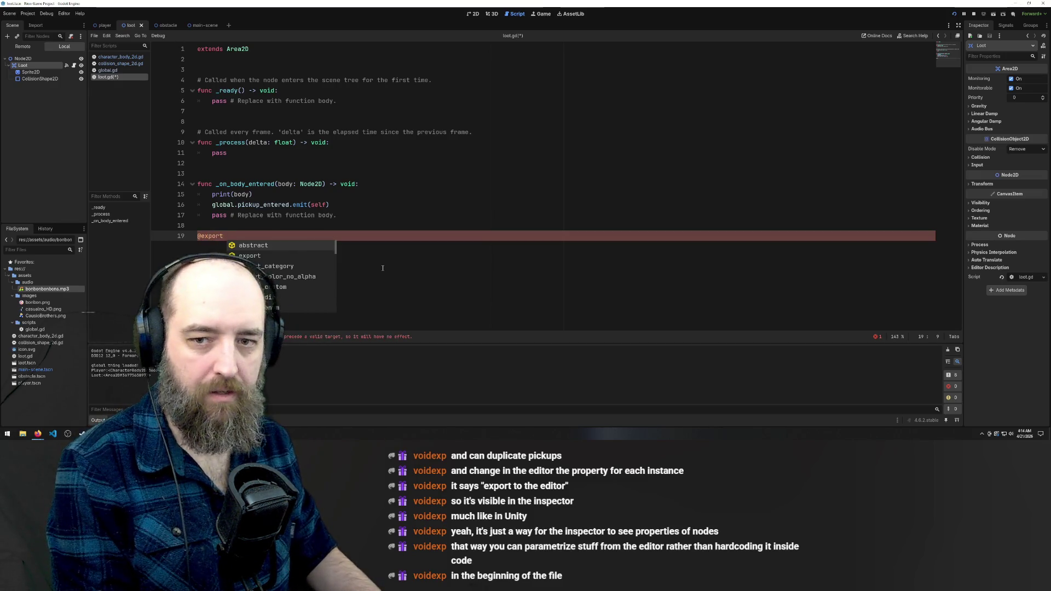
pyautogui.write('var type:')
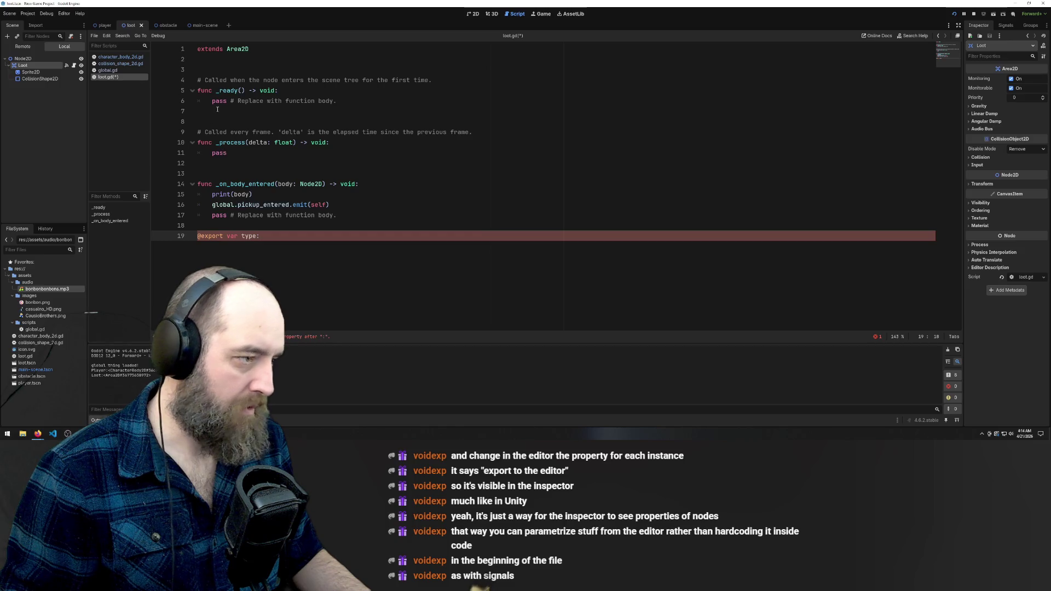
pyautogui.moveTo(227, 91)
pyautogui.hotkey('shift', 'Home')
pyautogui.press('BackSpace')
pyautogui.click(361, 102)
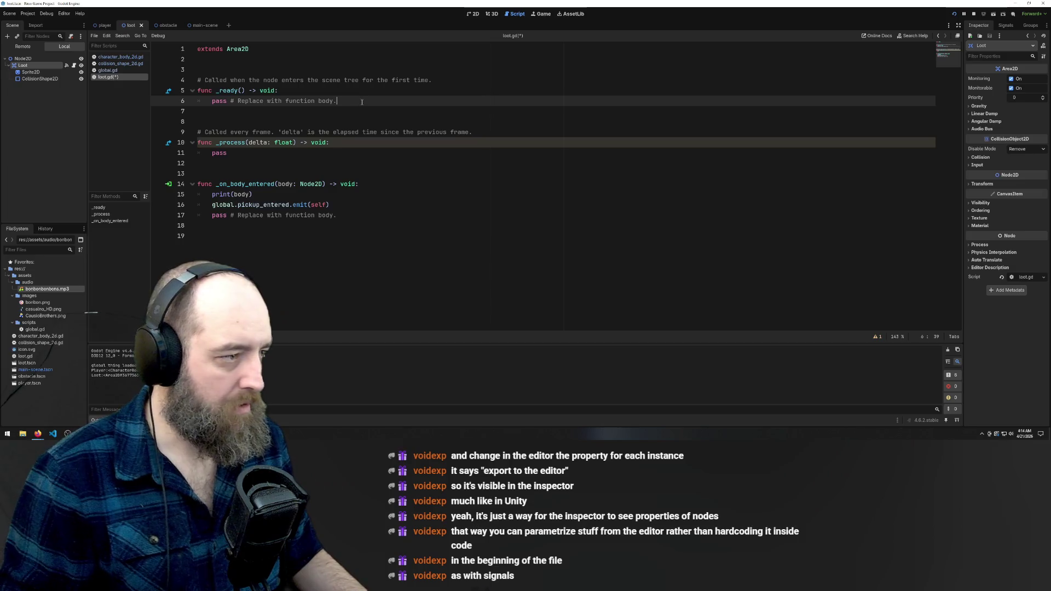
pyautogui.press('Down')
pyautogui.press('Tab')
pyautogui.write('@export var type:')
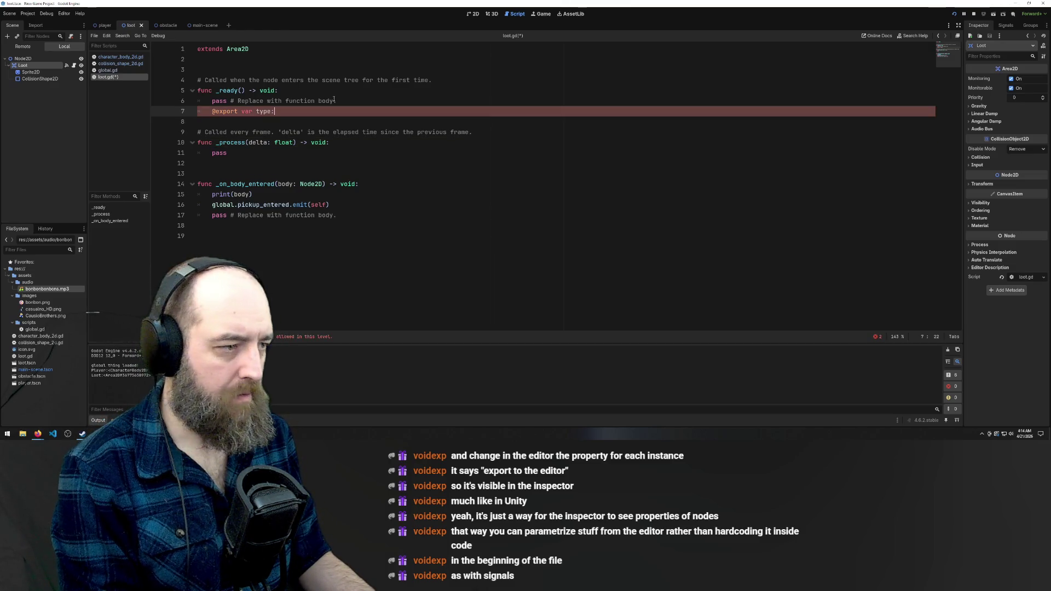
pyautogui.write('Strin')
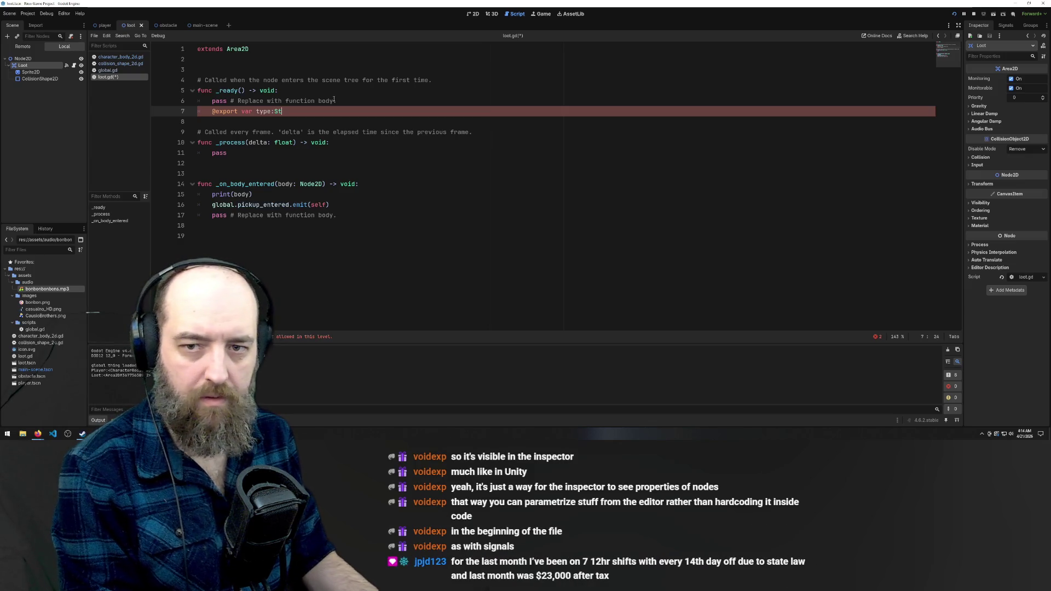
pyautogui.write('g')
pyautogui.press('Escape')
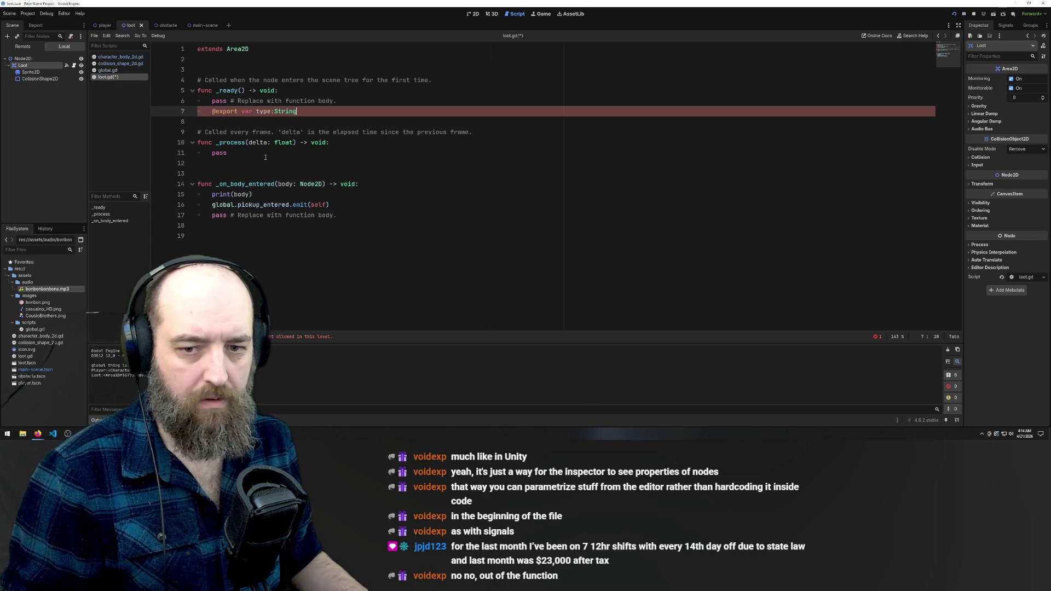
pyautogui.moveTo(297, 113); pyautogui.dragTo(216, 113)
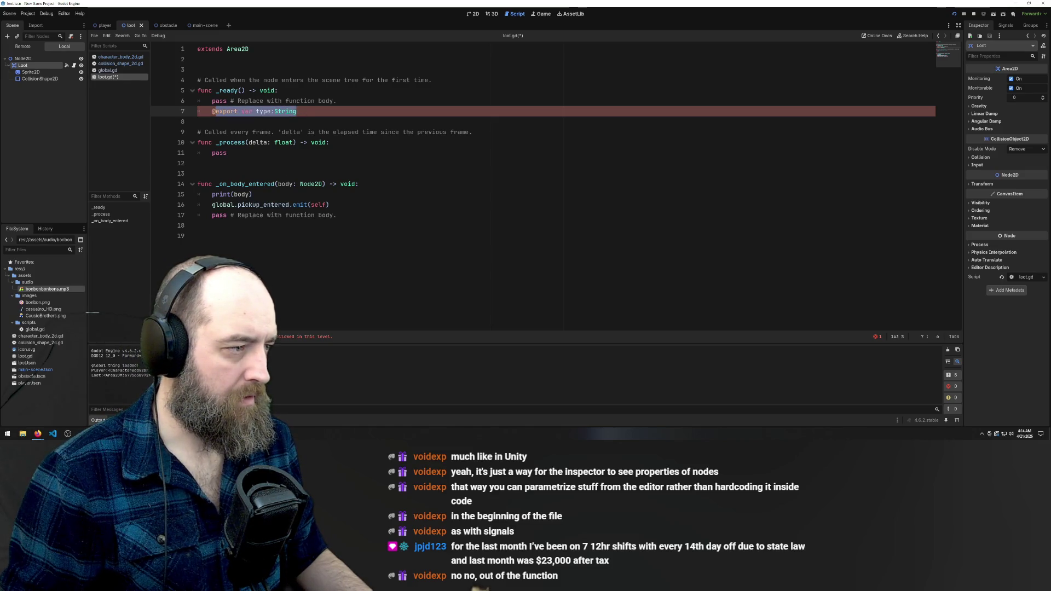
pyautogui.press('BackSpace')
pyautogui.press('BackSpace')
pyautogui.press('BackSpace')
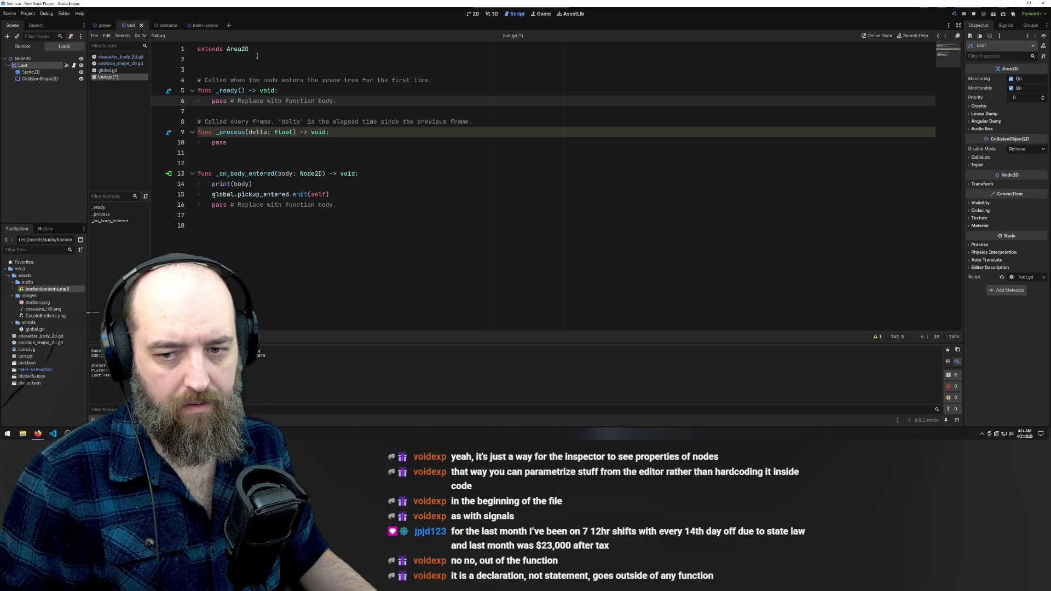
pyautogui.click(257, 56)
pyautogui.click(247, 67)
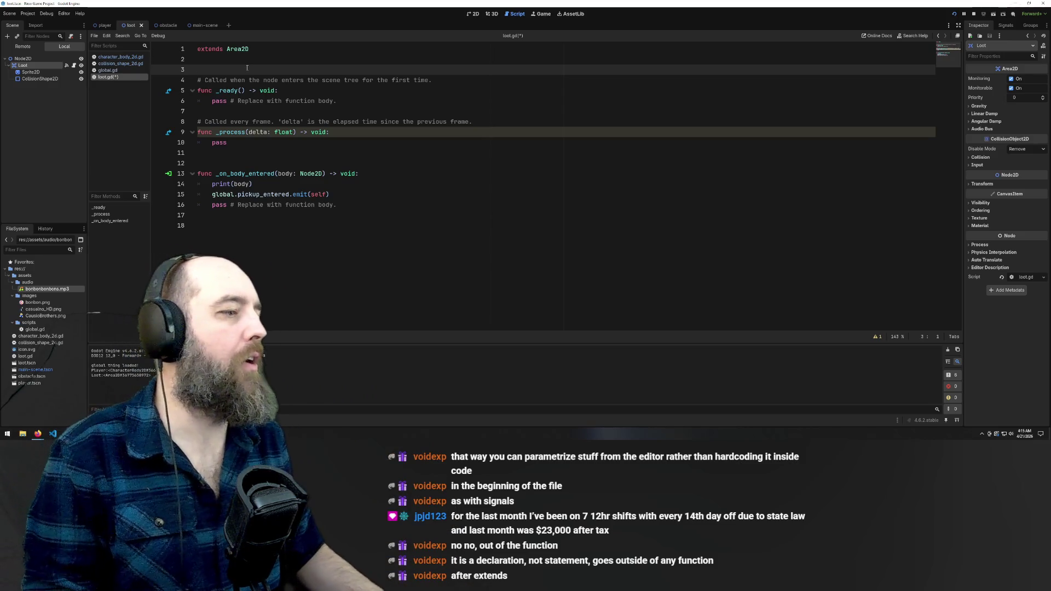
pyautogui.press('Up')
pyautogui.write('@export var type:String')
pyautogui.click(266, 80)
pyautogui.press('Up')
pyautogui.press('Up')
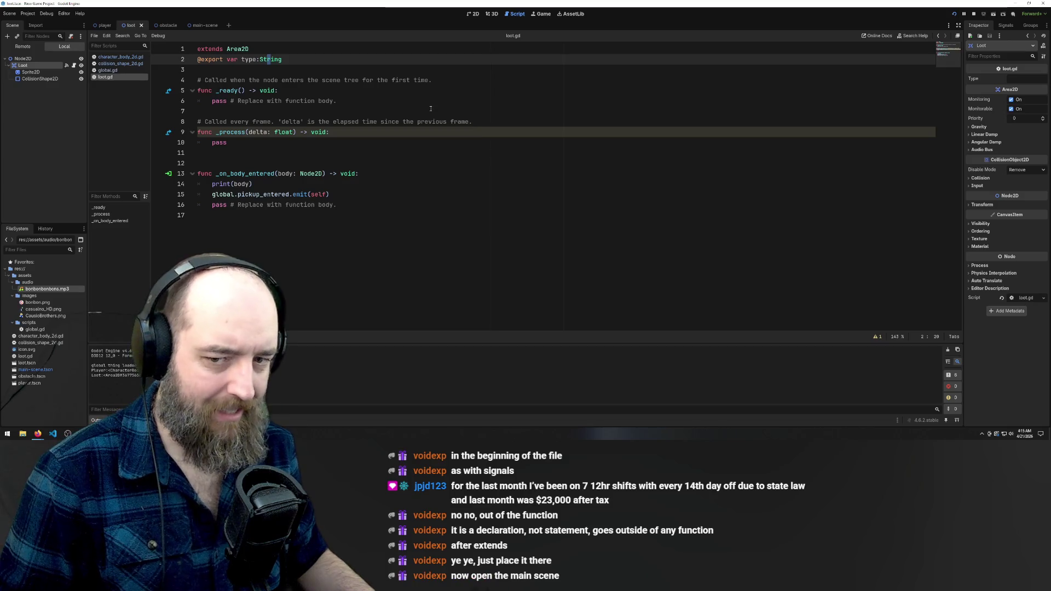
pyautogui.click(197, 25)
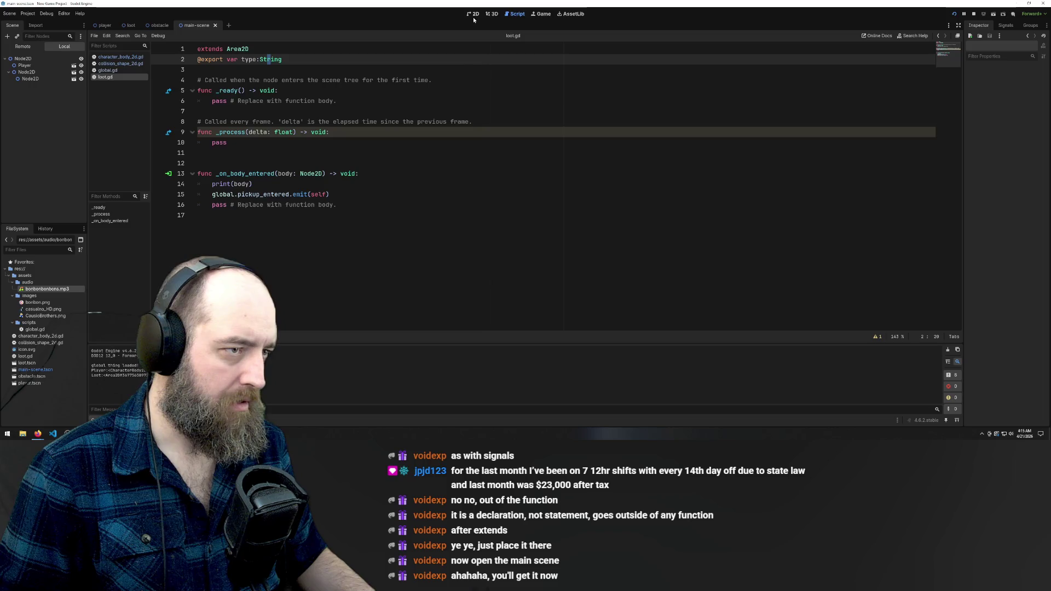
# - Switch to the 2D view, zoom the canvas, and select the pickup in the main scene
pyautogui.click(474, 18)
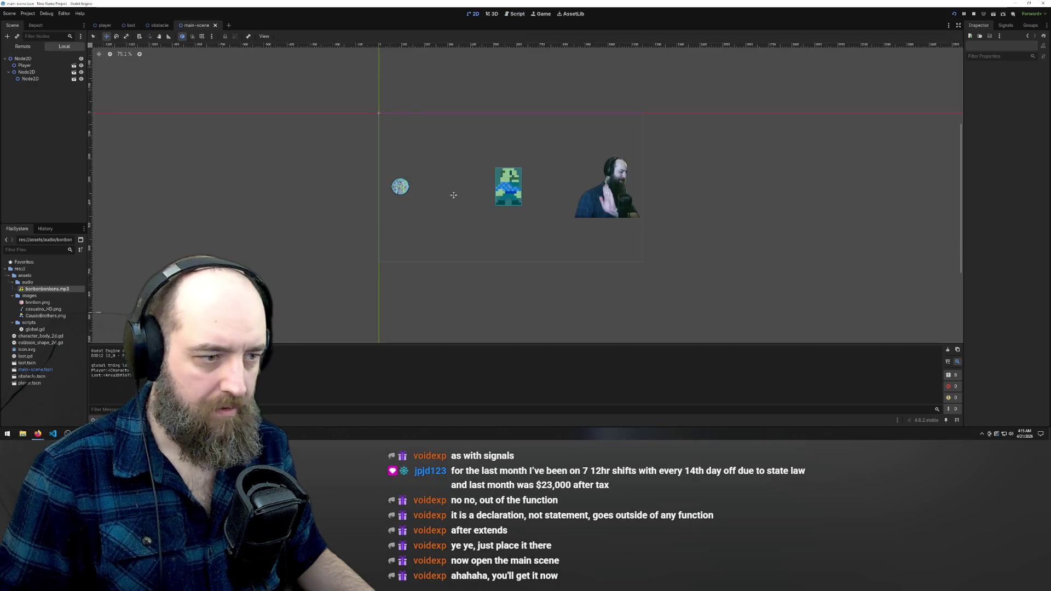
pyautogui.scroll(3, 491, 215)
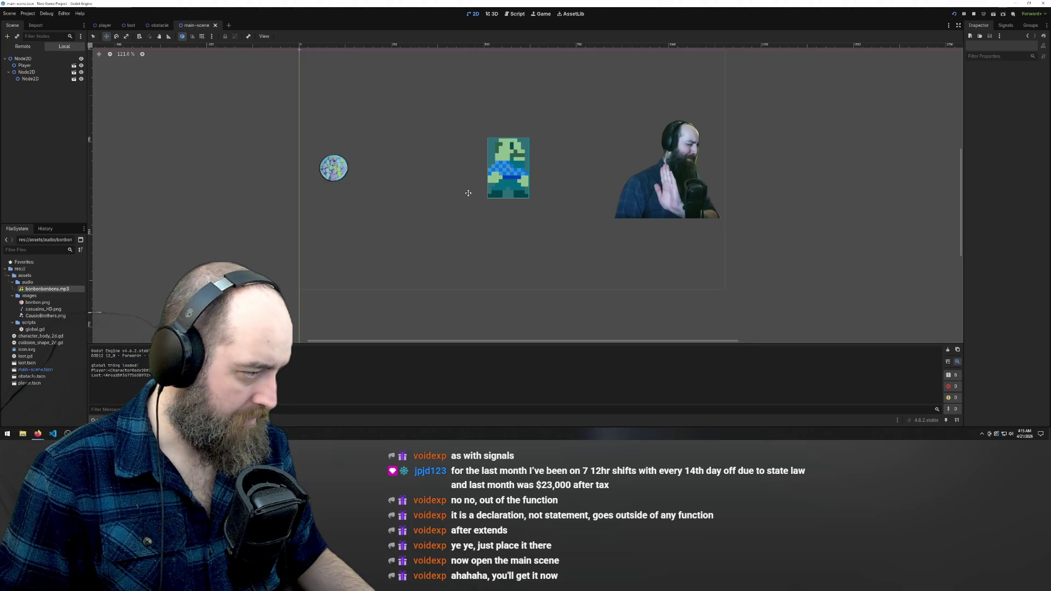
pyautogui.scroll(-4, 532, 241)
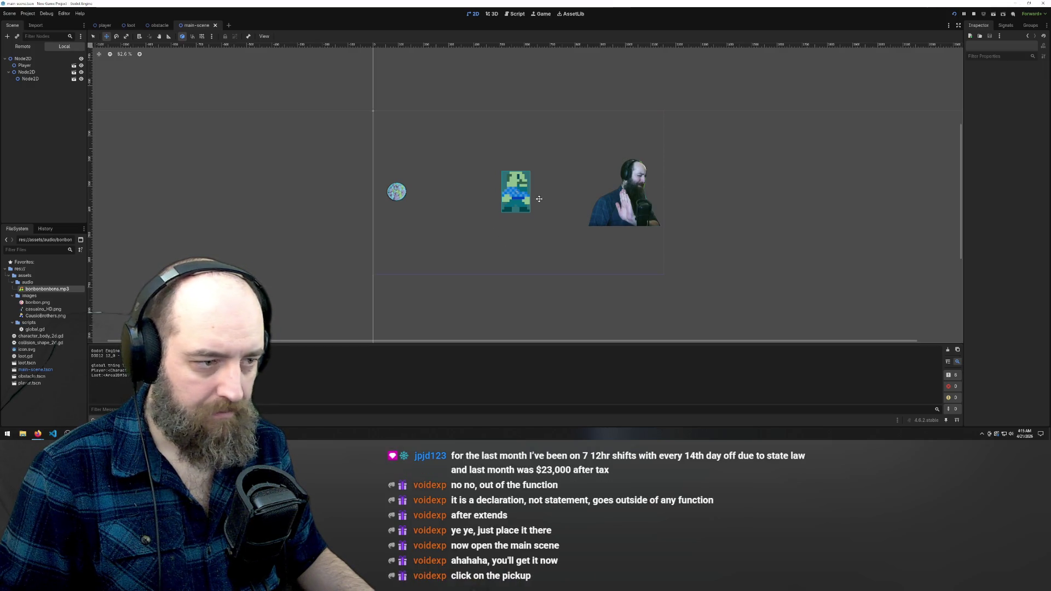
pyautogui.click(393, 193)
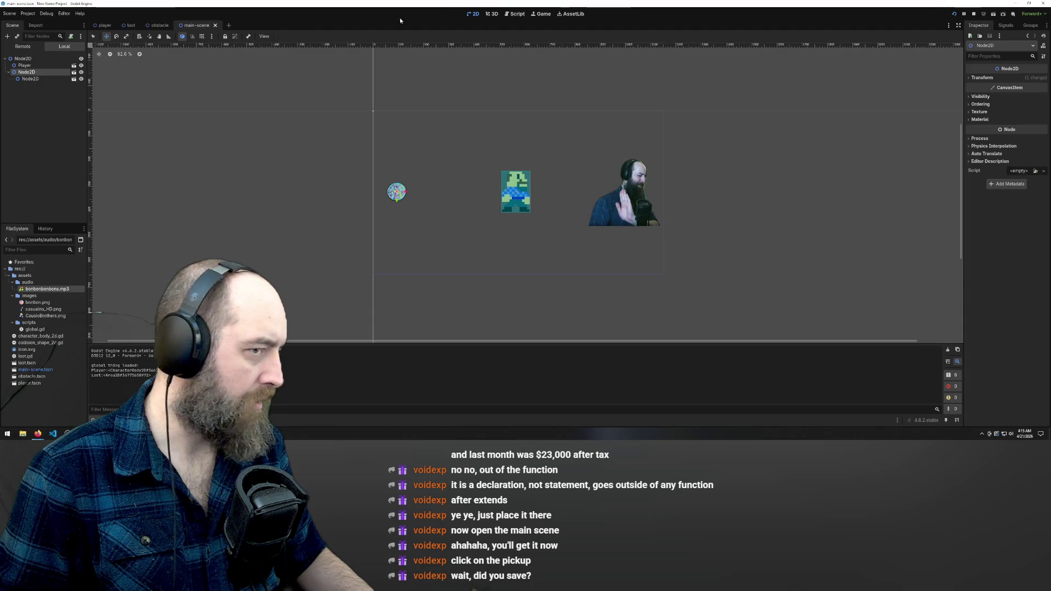
# - Check the type export on line 2 of loot.gd, then reselect the pickup sprite in 2D, undoing an accidental move
pyautogui.click(515, 14)
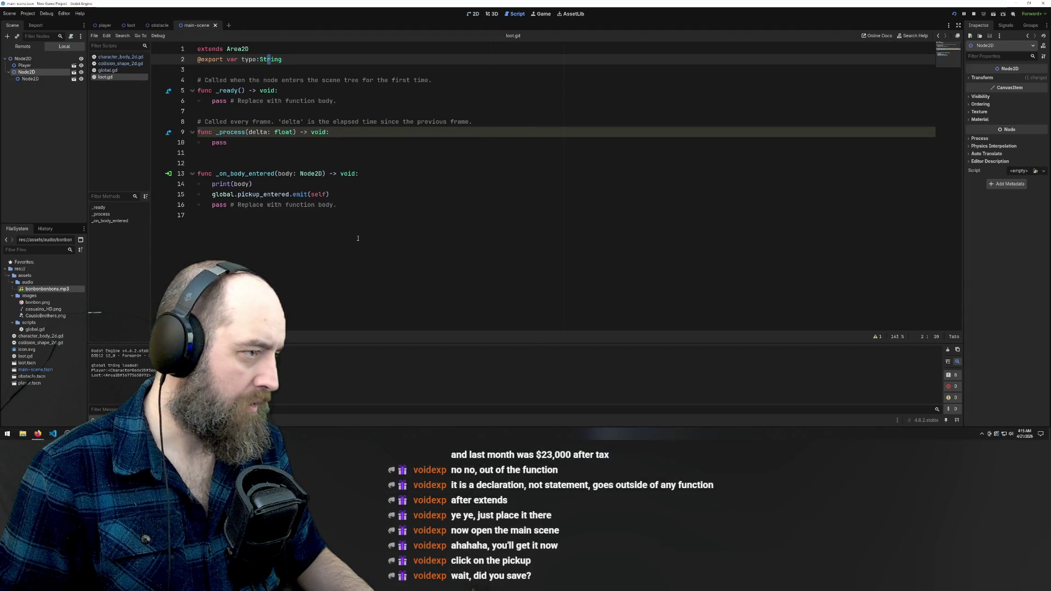
pyautogui.click(275, 61)
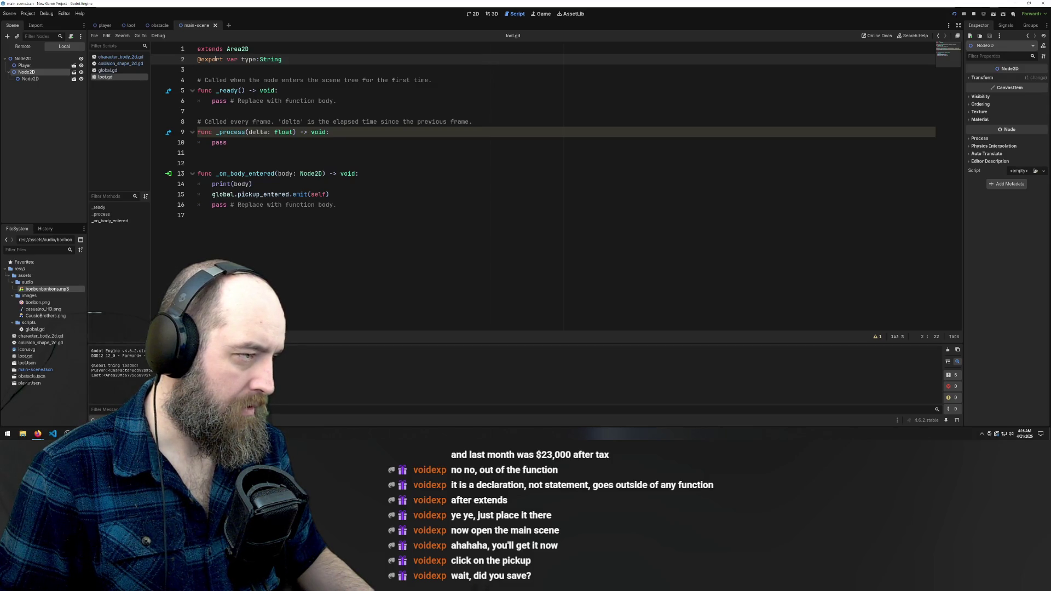
pyautogui.click(477, 14)
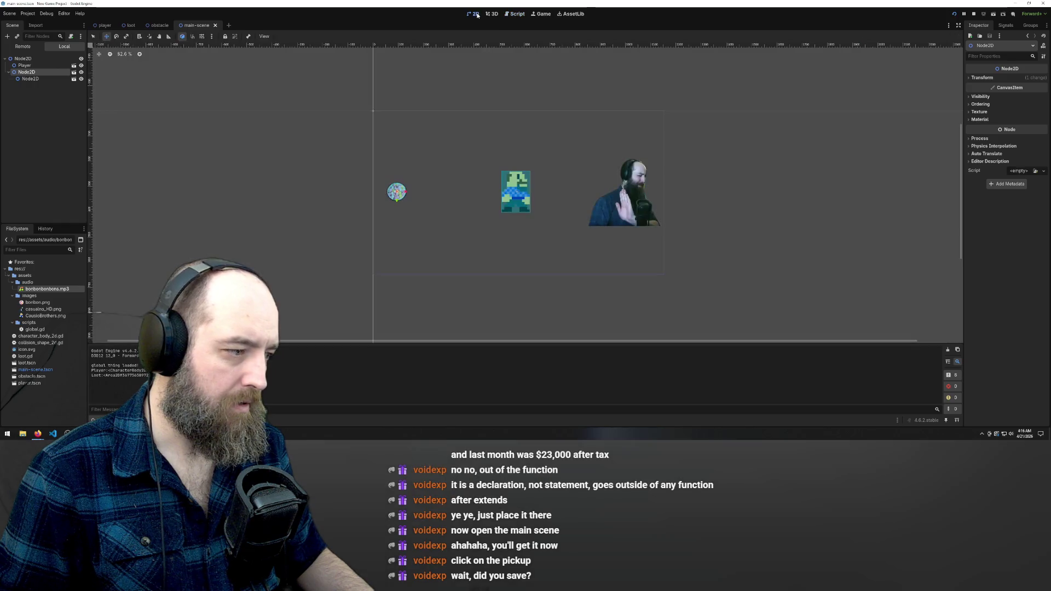
pyautogui.click(399, 199)
pyautogui.hotkey('ctrl', 'z')
# - With the Select tool, drag the nested Node2D2 out so it sits directly under the root Node2D
pyautogui.moveTo(399, 200); pyautogui.dragTo(397, 195)
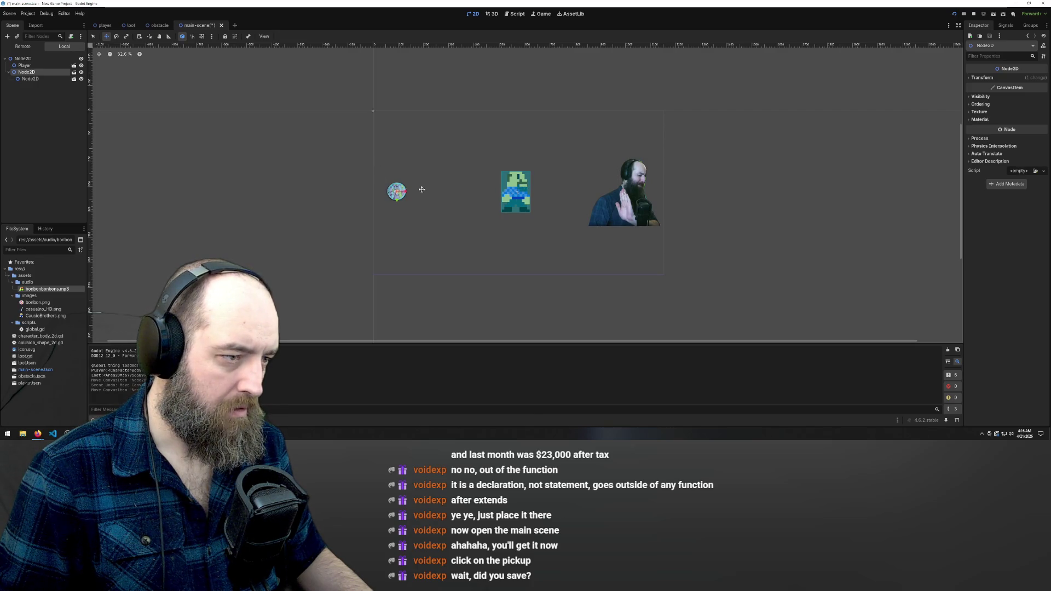
pyautogui.click(93, 36)
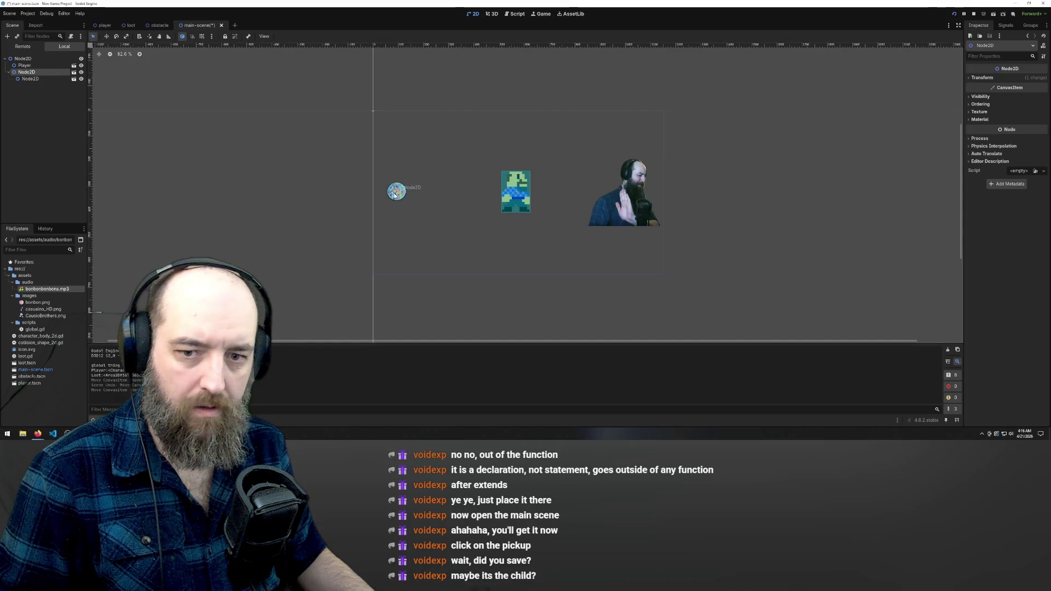
pyautogui.click(26, 78)
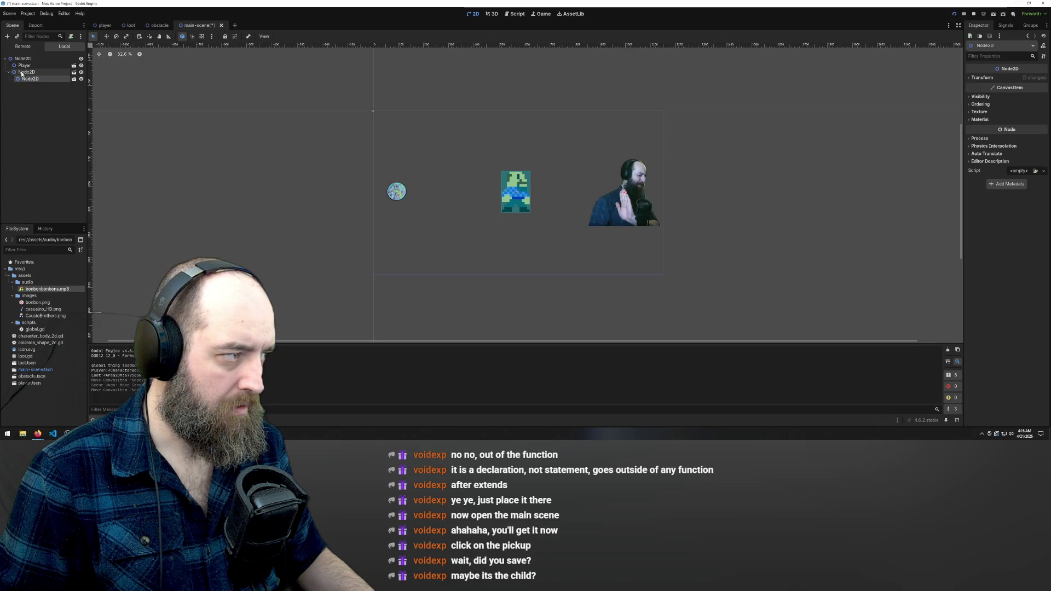
pyautogui.click(8, 72)
pyautogui.click(8, 72)
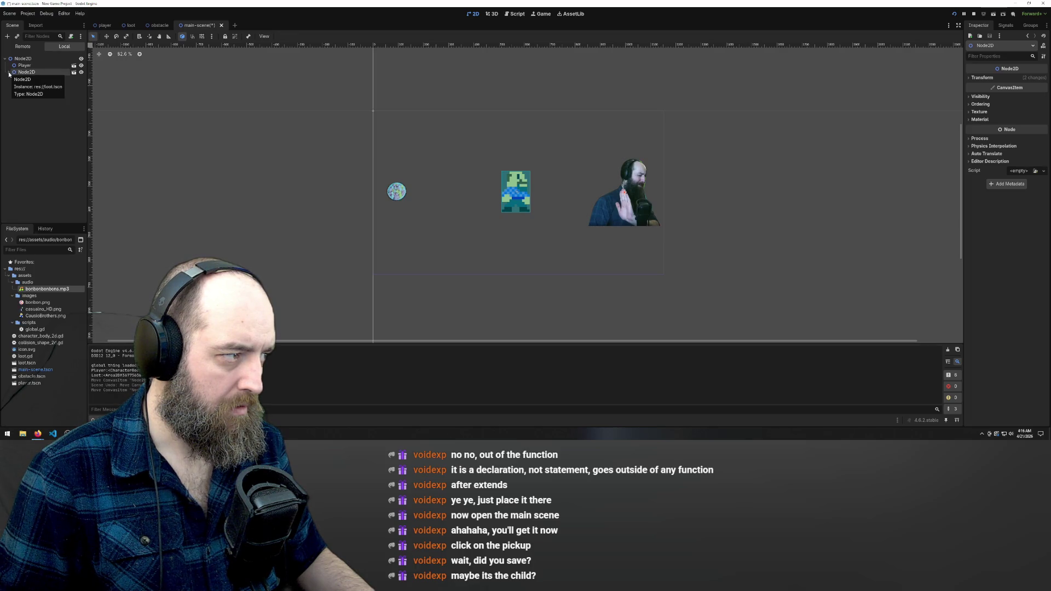
pyautogui.click(28, 79)
pyautogui.moveTo(28, 82)
pyautogui.mouseDown()
pyautogui.moveTo(12, 96)
pyautogui.moveTo(33, 59)
pyautogui.mouseUp()
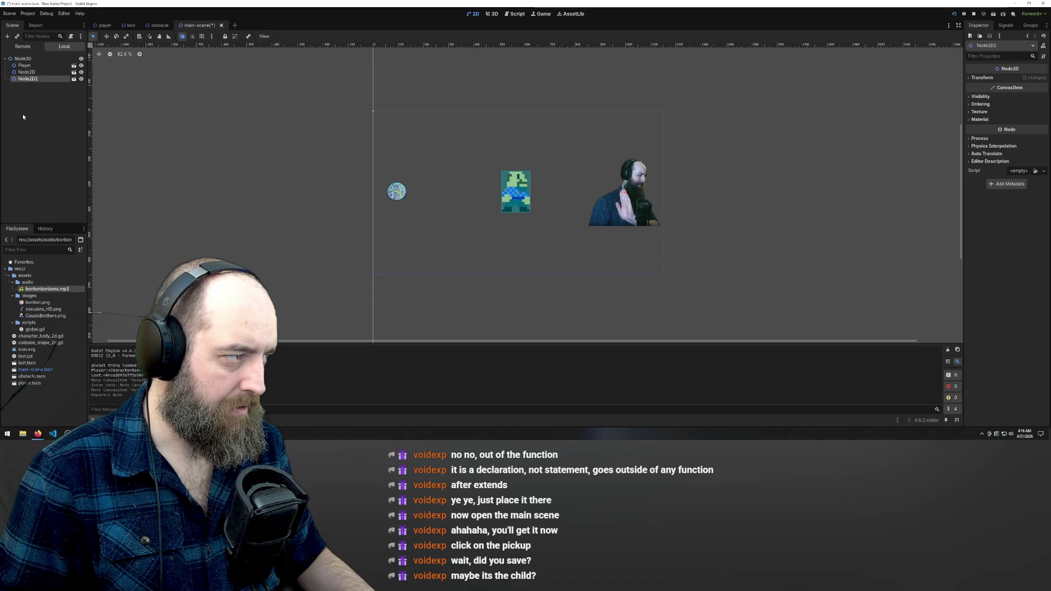
pyautogui.click(25, 72)
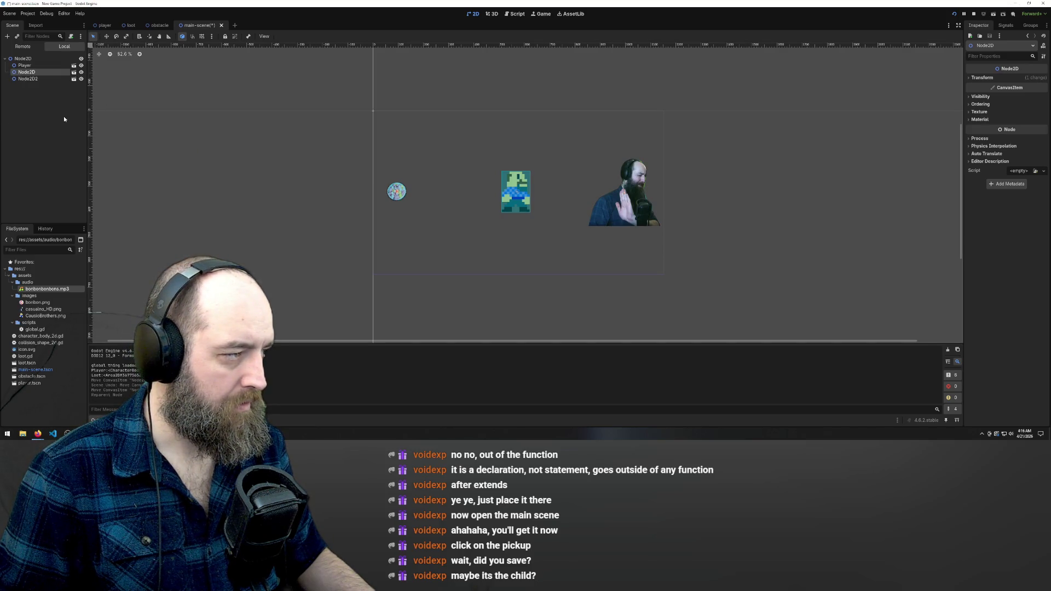
# - Rename the Node2D2 pickup node to stop
pyautogui.click(35, 80)
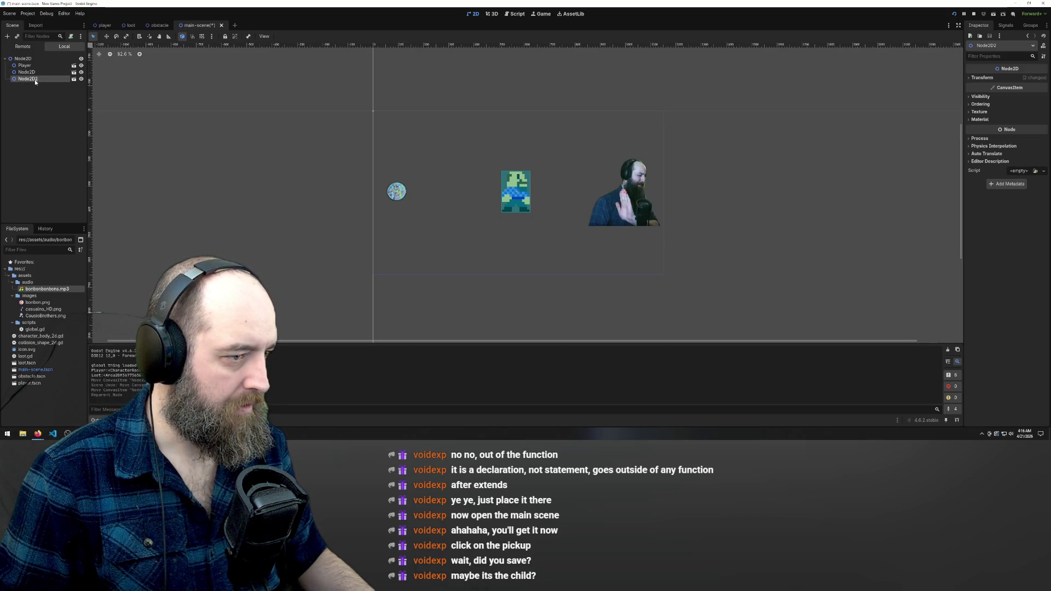
pyautogui.click(28, 81)
pyautogui.write('stop')
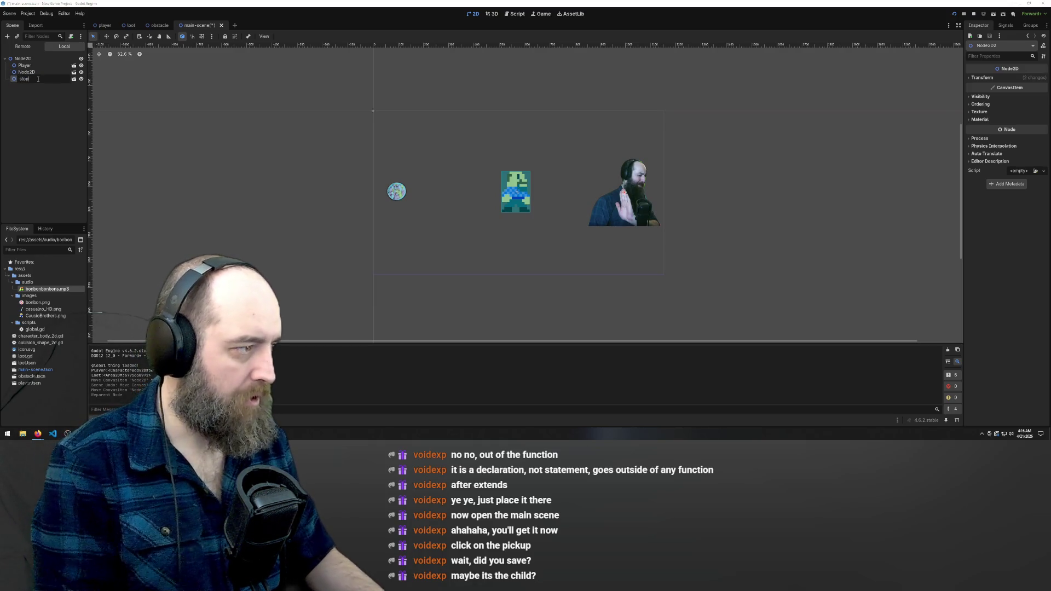
pyautogui.press('Return')
# - Rename the other Node2D pickup to bonbon and save the main scene
pyautogui.doubleClick(27, 72)
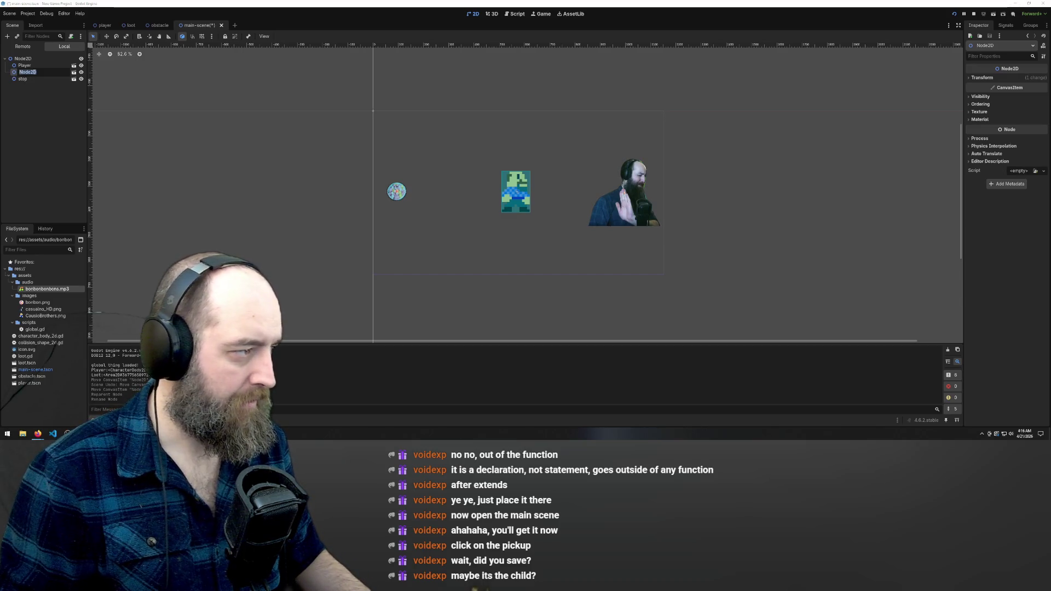
pyautogui.press('Escape')
pyautogui.doubleClick(27, 72)
pyautogui.write('bonbon')
pyautogui.press('Return')
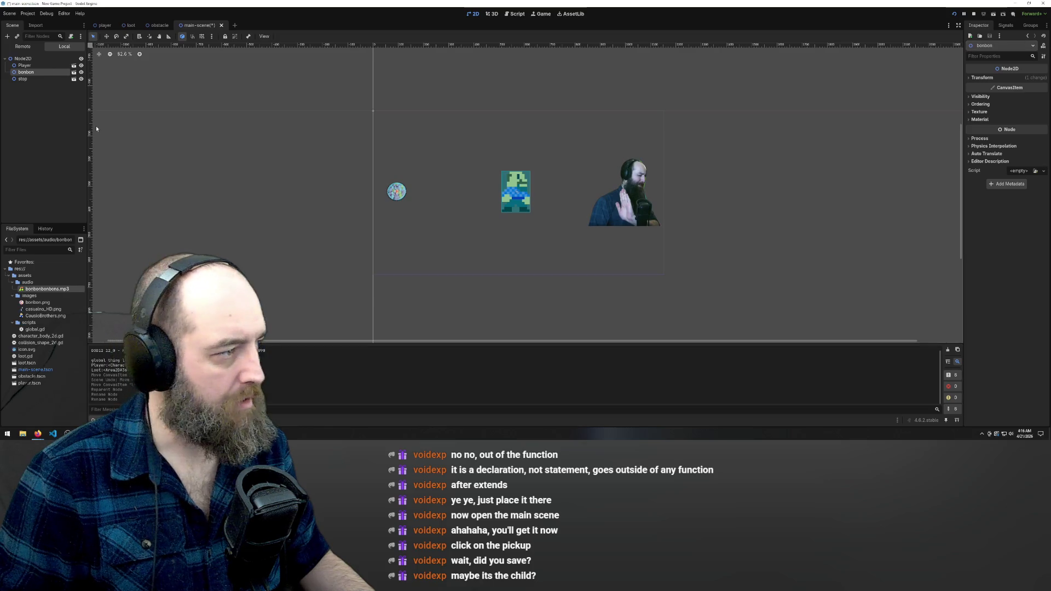
pyautogui.click(162, 139)
pyautogui.hotkey('ctrl', 's')
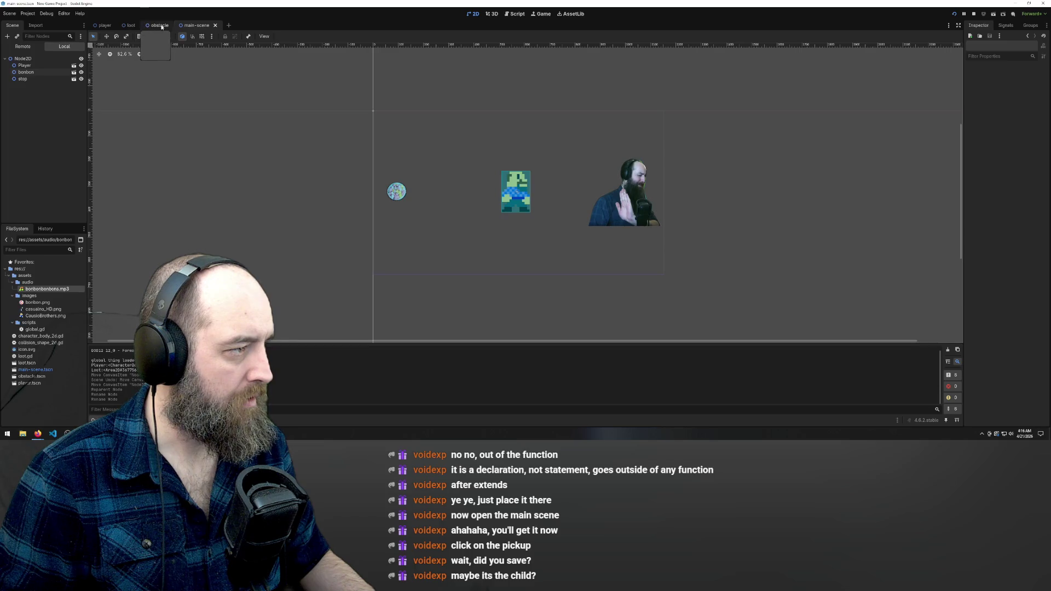
# - Expand and collapse bonbon's Editor Description, deselect it, and open the loot scene
pyautogui.click(391, 196)
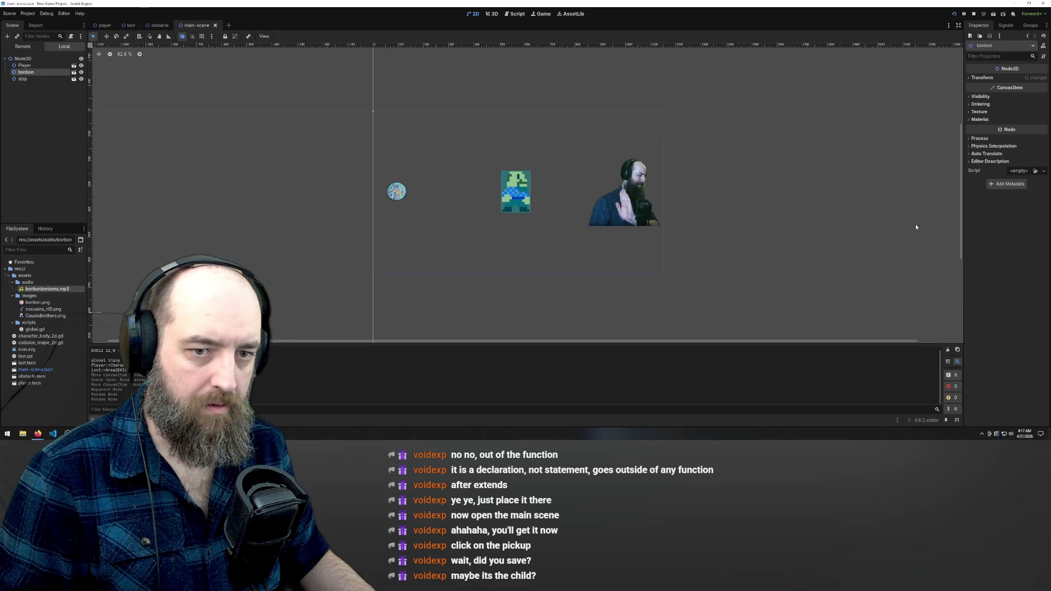
pyautogui.click(969, 161)
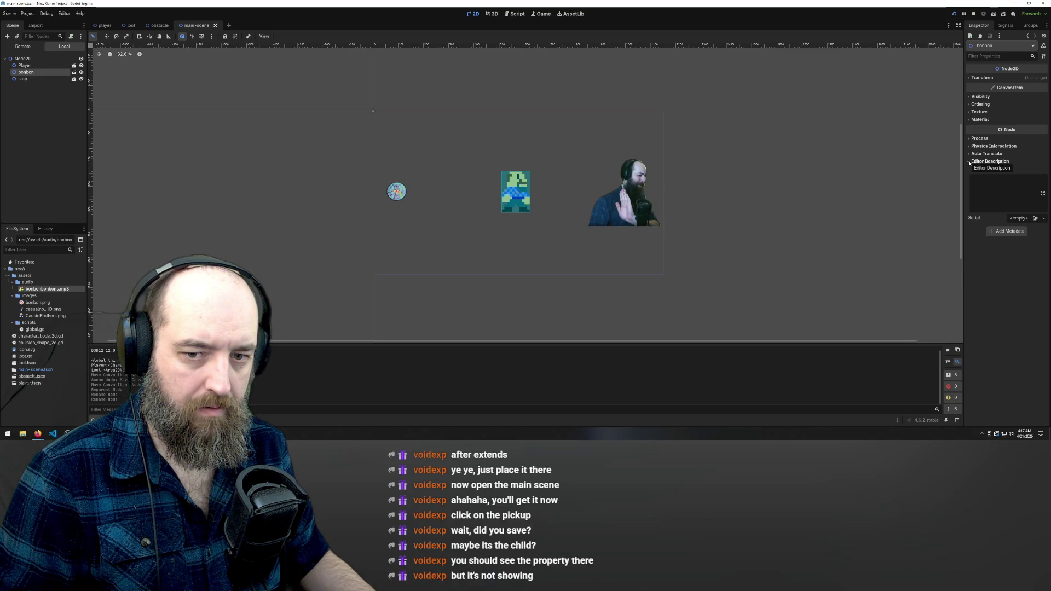
pyautogui.click(969, 162)
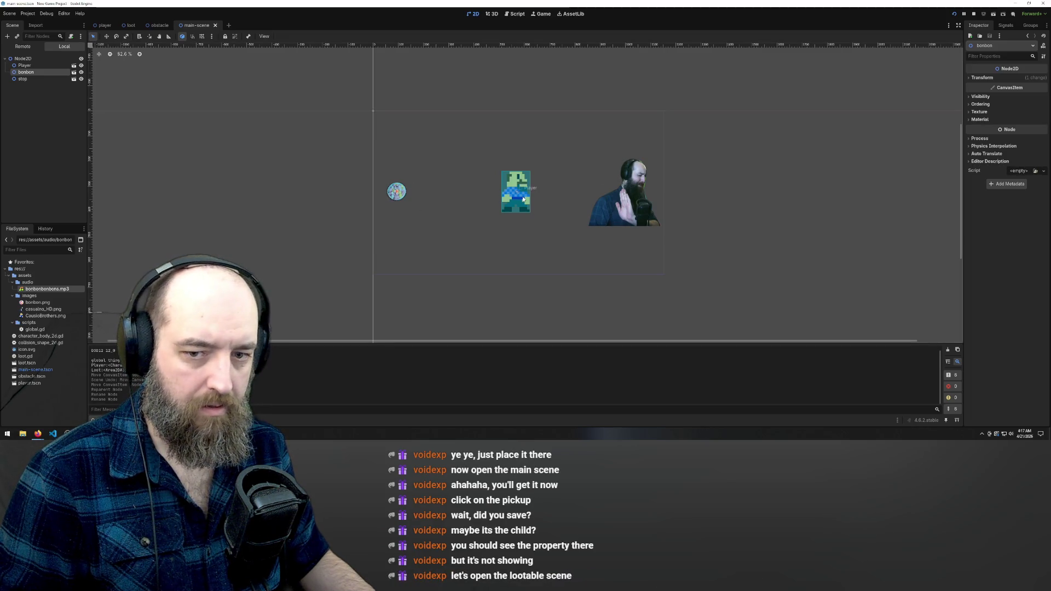
pyautogui.click(415, 246)
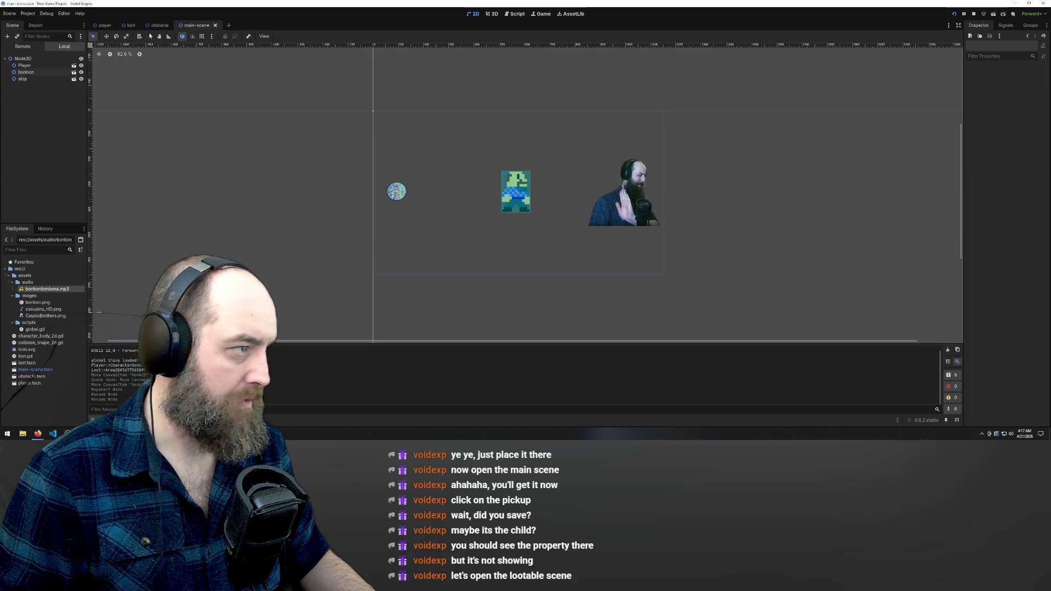
pyautogui.click(129, 25)
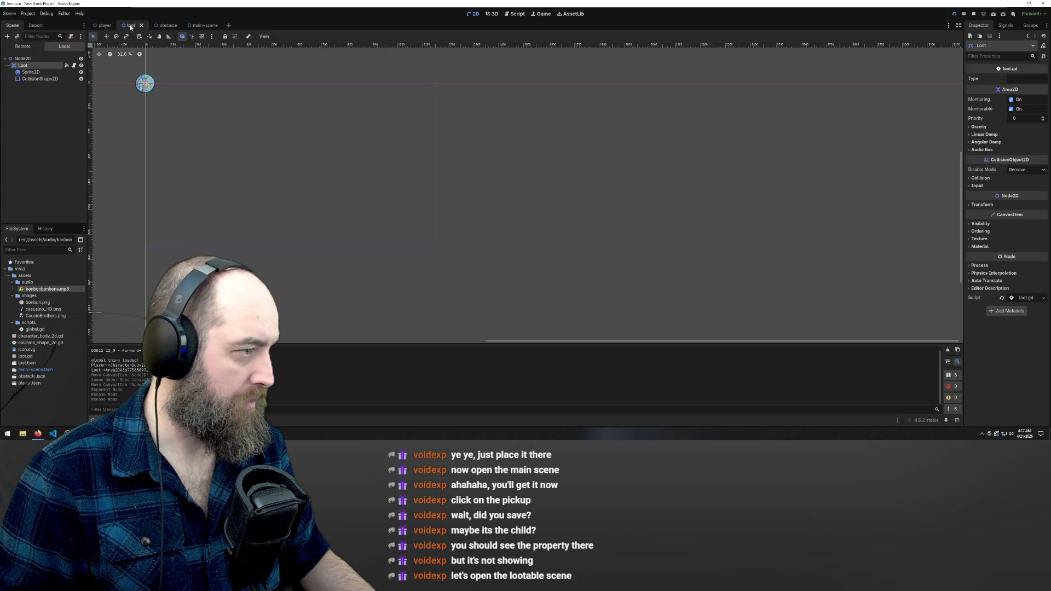
# - Make Loot the loot scene's root node with Make Scene Root and save the scene
pyautogui.moveTo(248, 155); pyautogui.dragTo(398, 220)
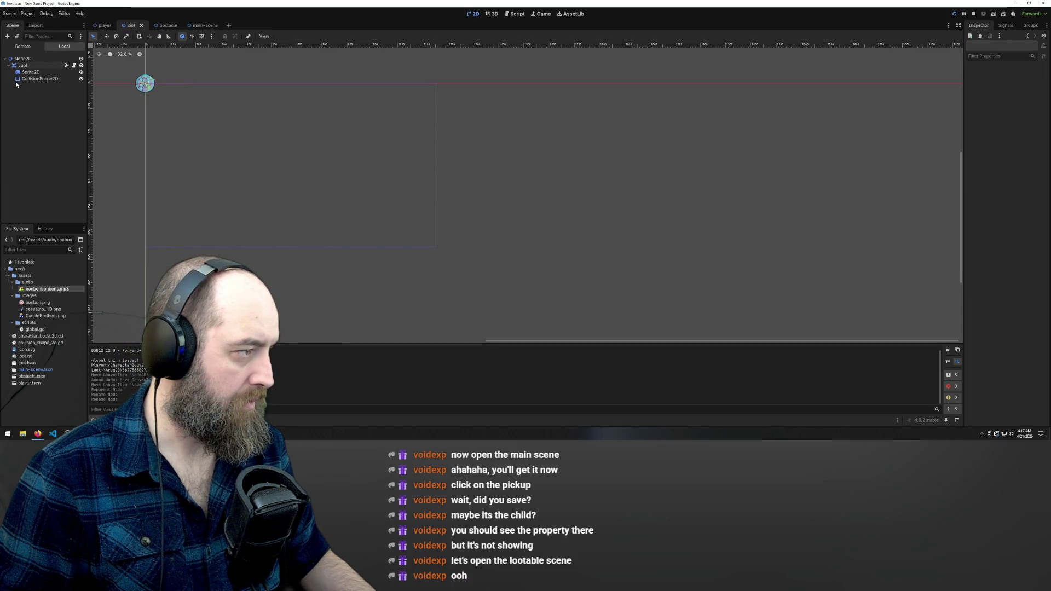
pyautogui.click(140, 83)
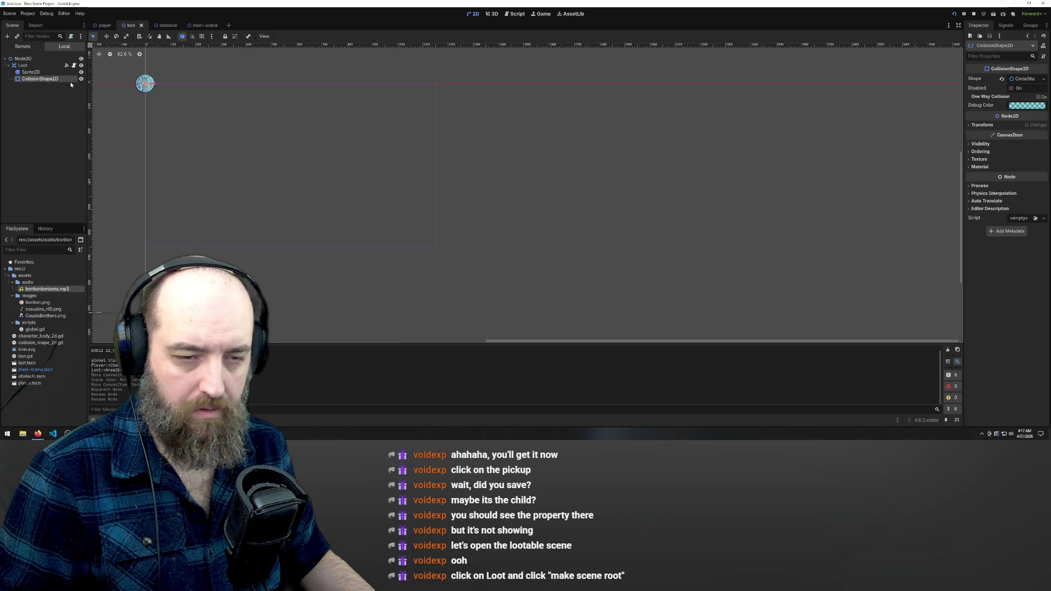
pyautogui.click(25, 65)
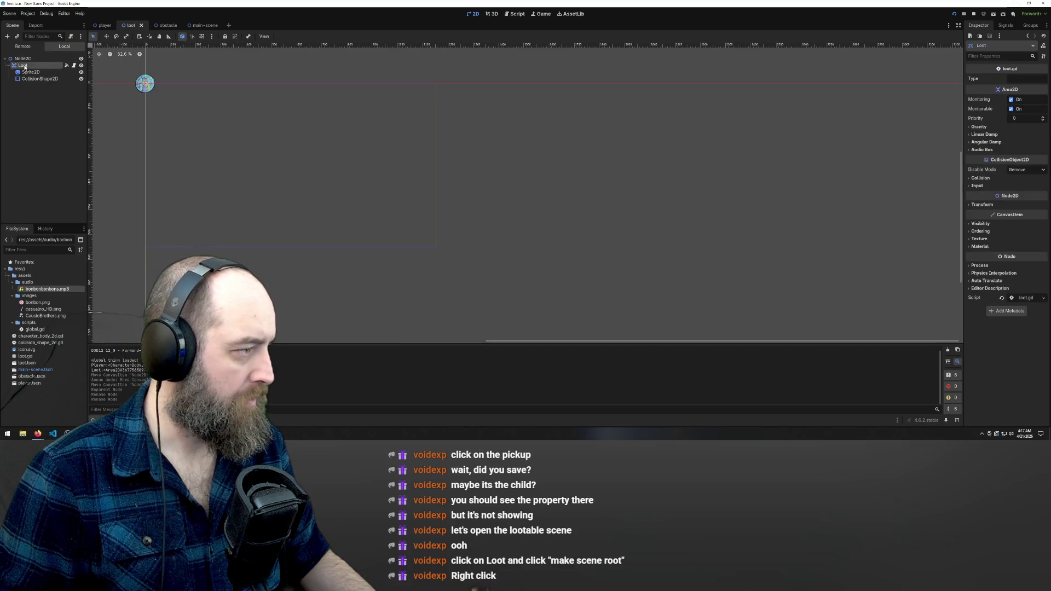
pyautogui.rightClick(29, 66)
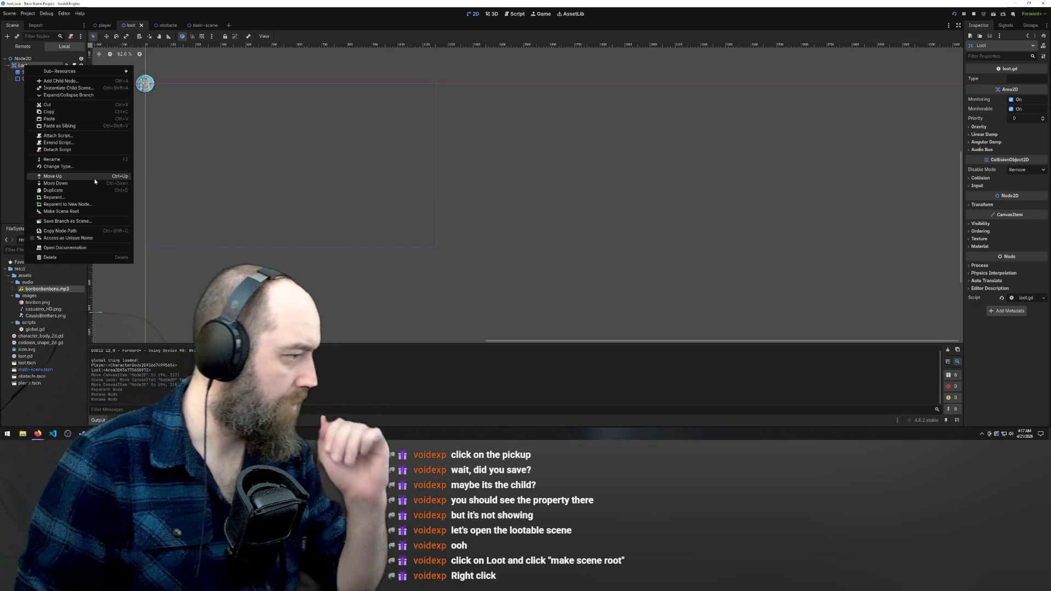
pyautogui.click(82, 212)
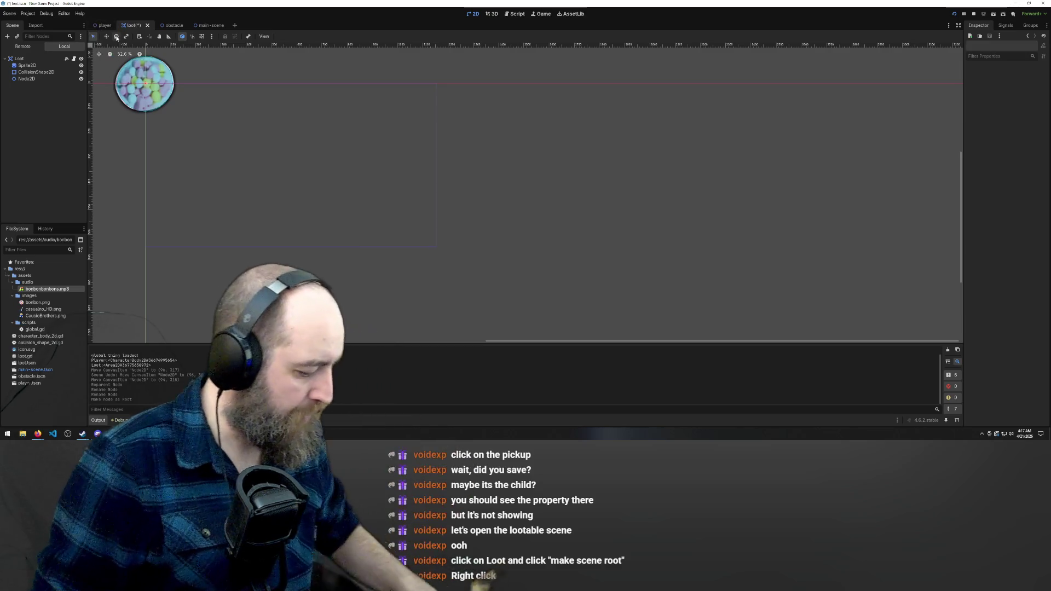
pyautogui.hotkey('ctrl', 's')
pyautogui.click(104, 25)
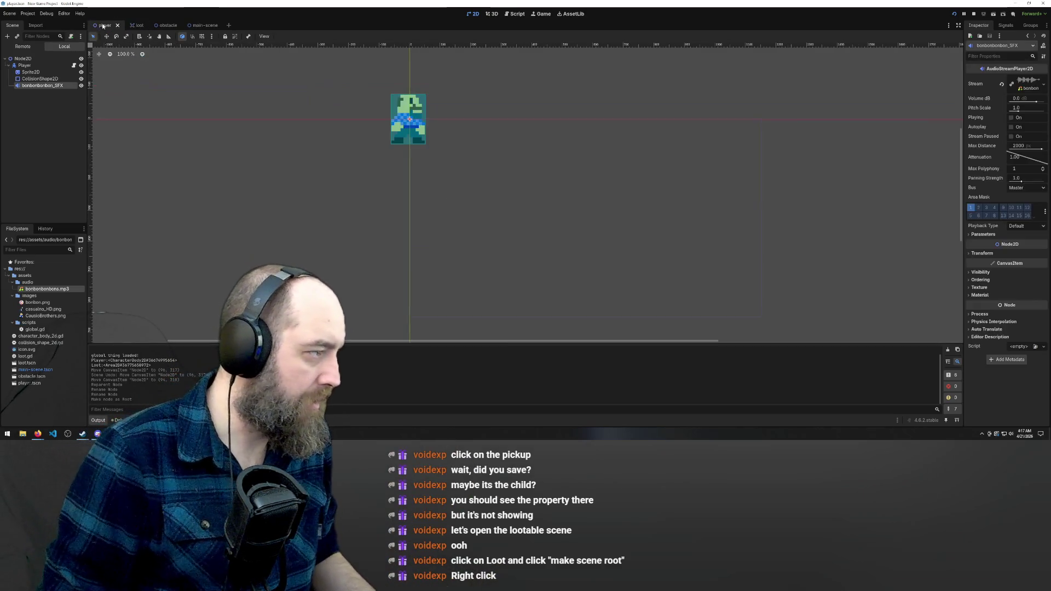
# - Make Player the root node of the player scene
pyautogui.click(28, 59)
pyautogui.rightClick(23, 66)
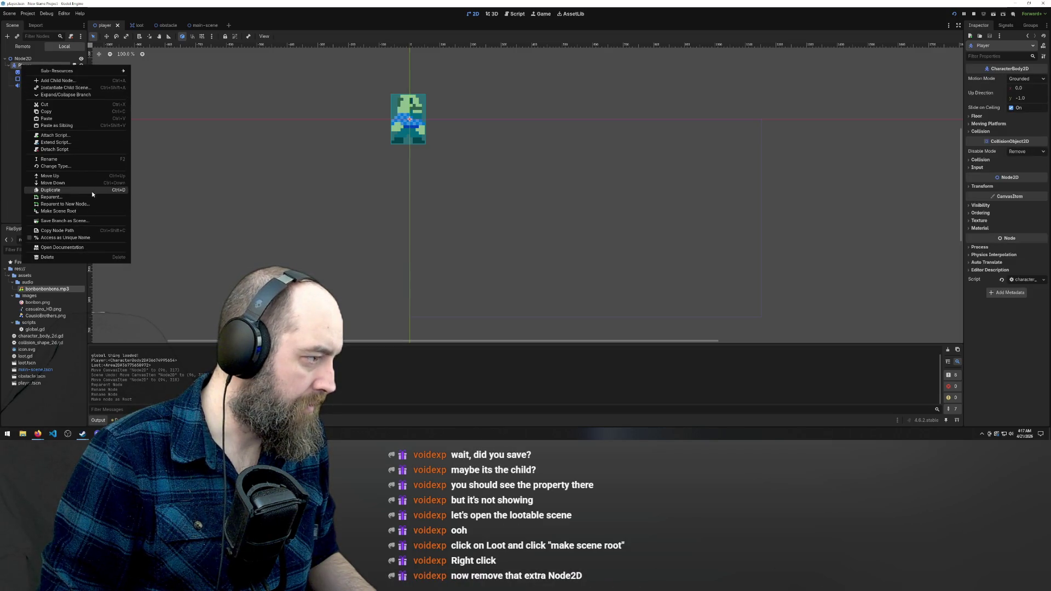
pyautogui.click(83, 211)
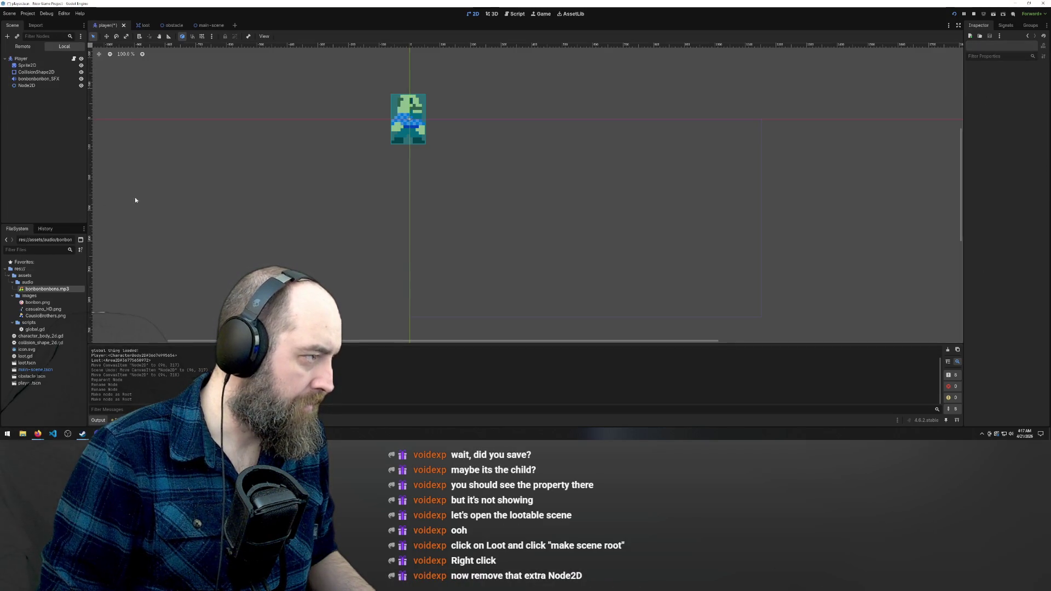
# - Make Obstacle the root of the obstacle scene, save it, and return to main-scene
pyautogui.click(170, 26)
pyautogui.rightClick(29, 65)
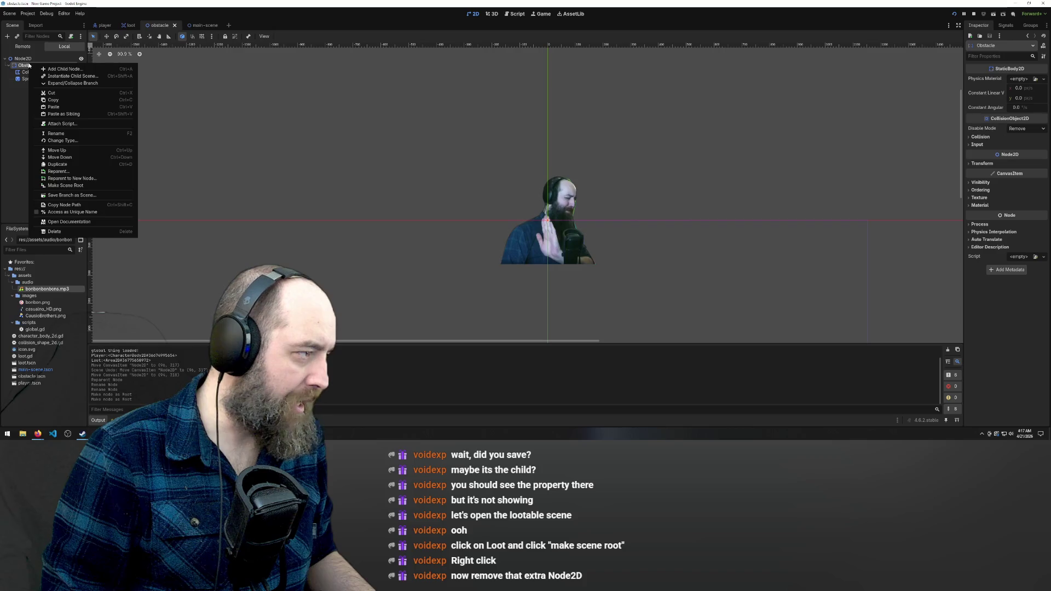
pyautogui.click(65, 185)
pyautogui.hotkey('ctrl', 's')
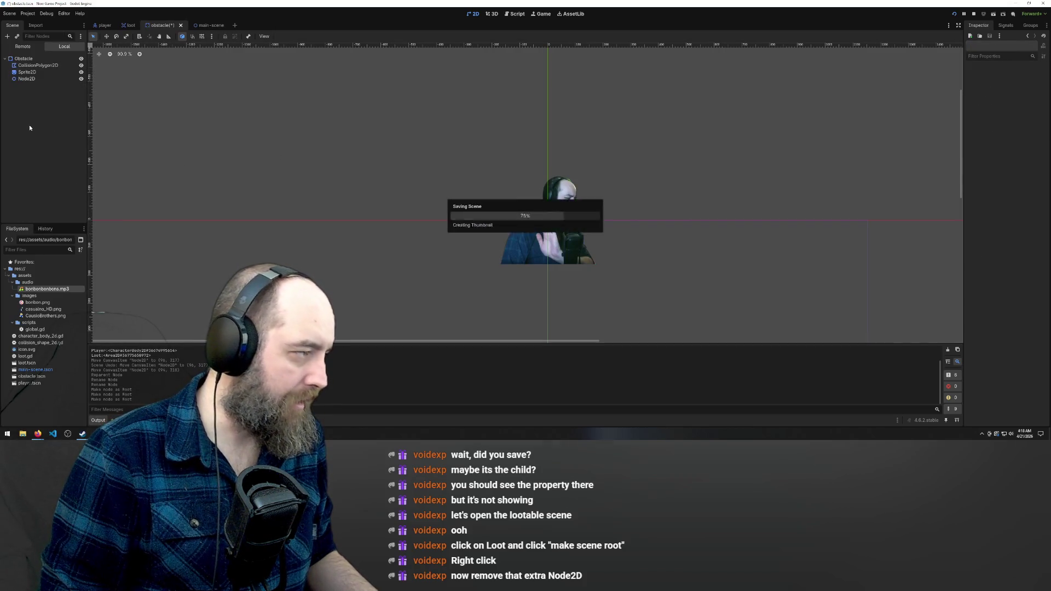
pyautogui.click(202, 26)
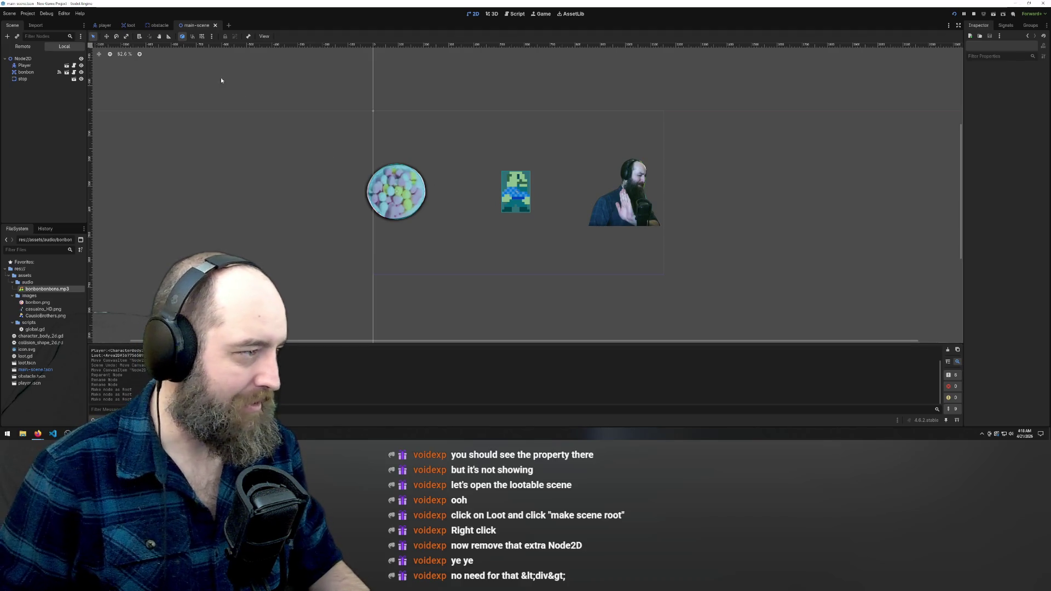
# - Scale the Loot node back down, save the loot scene, and run the game from main-scene
pyautogui.click(157, 26)
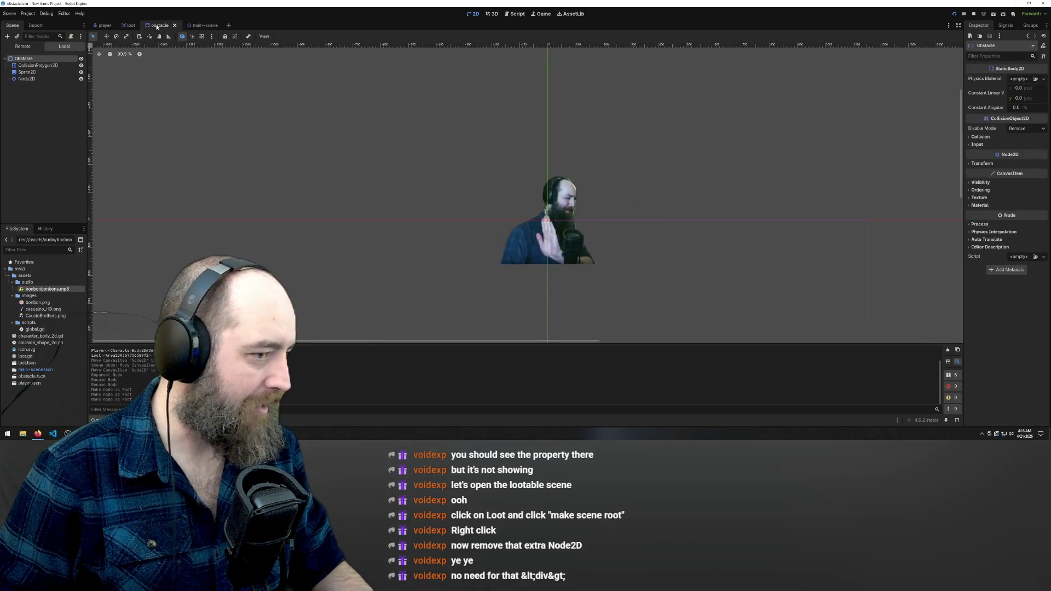
pyautogui.click(135, 27)
pyautogui.click(146, 82)
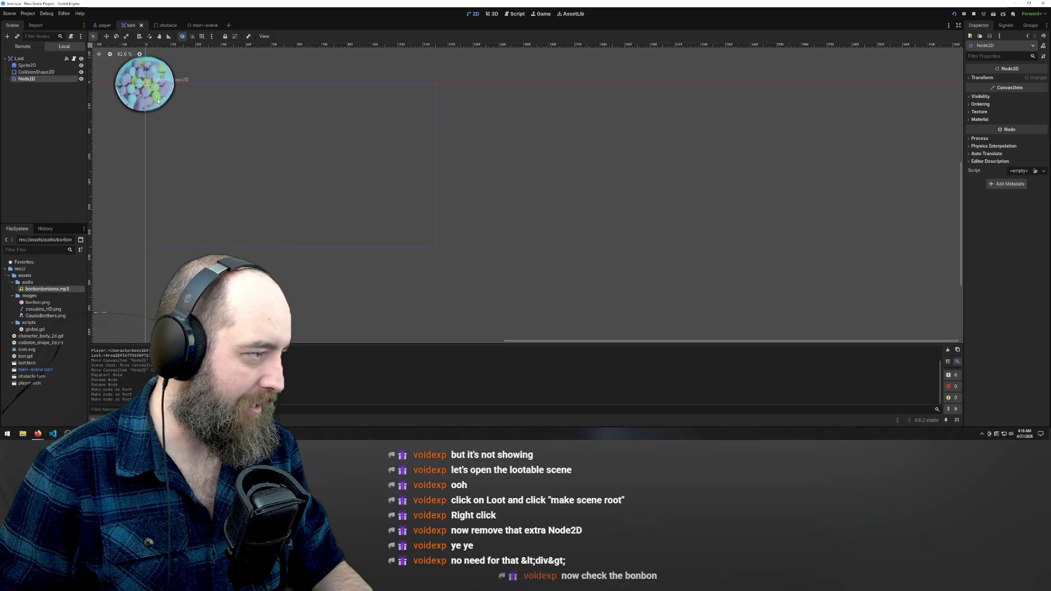
pyautogui.click(19, 59)
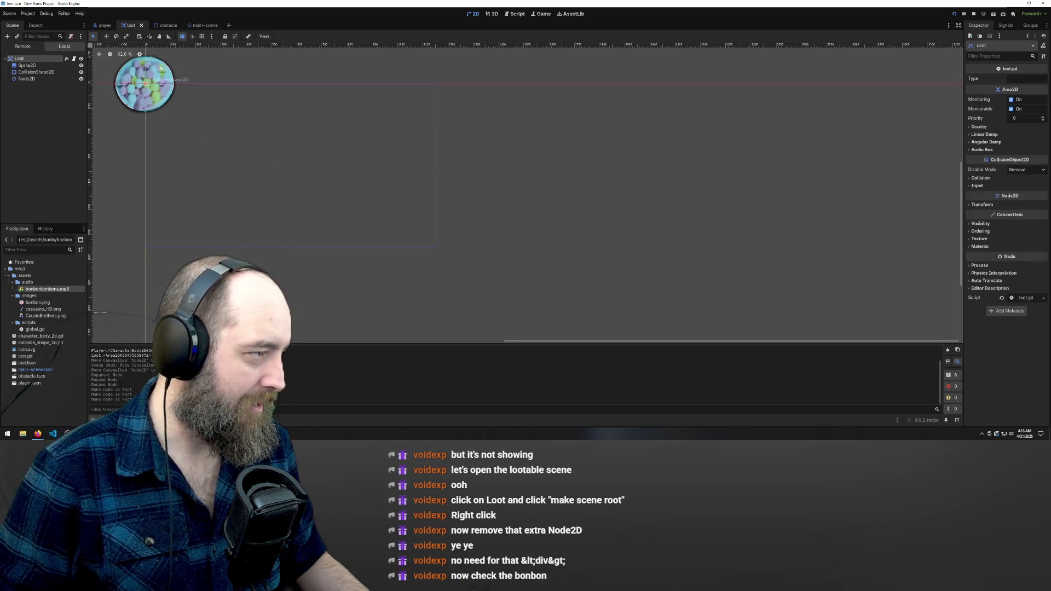
pyautogui.scroll(-3, 262, 153)
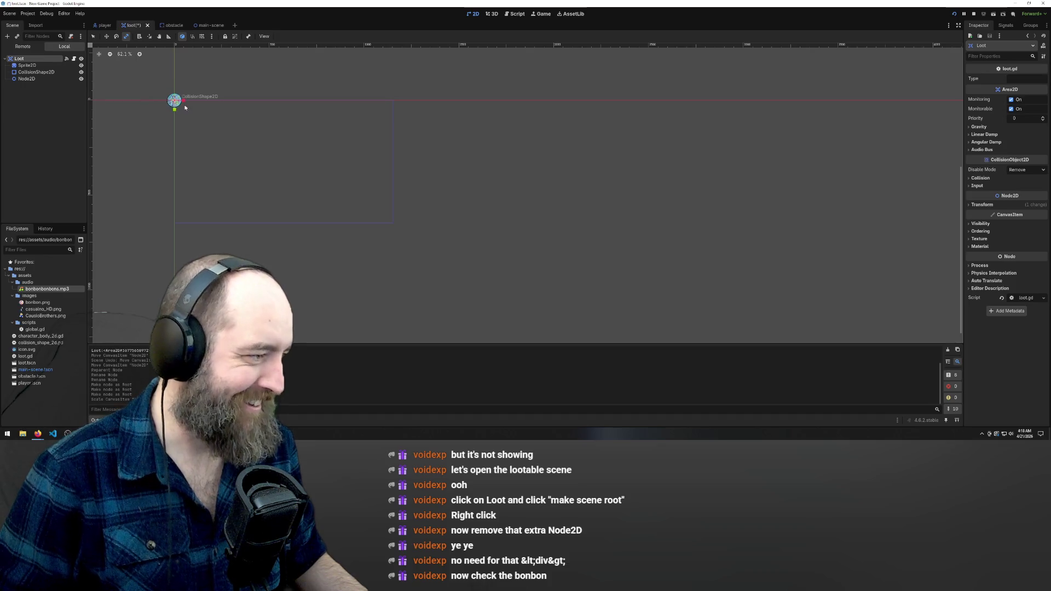
pyautogui.hotkey('ctrl', 's')
pyautogui.click(197, 25)
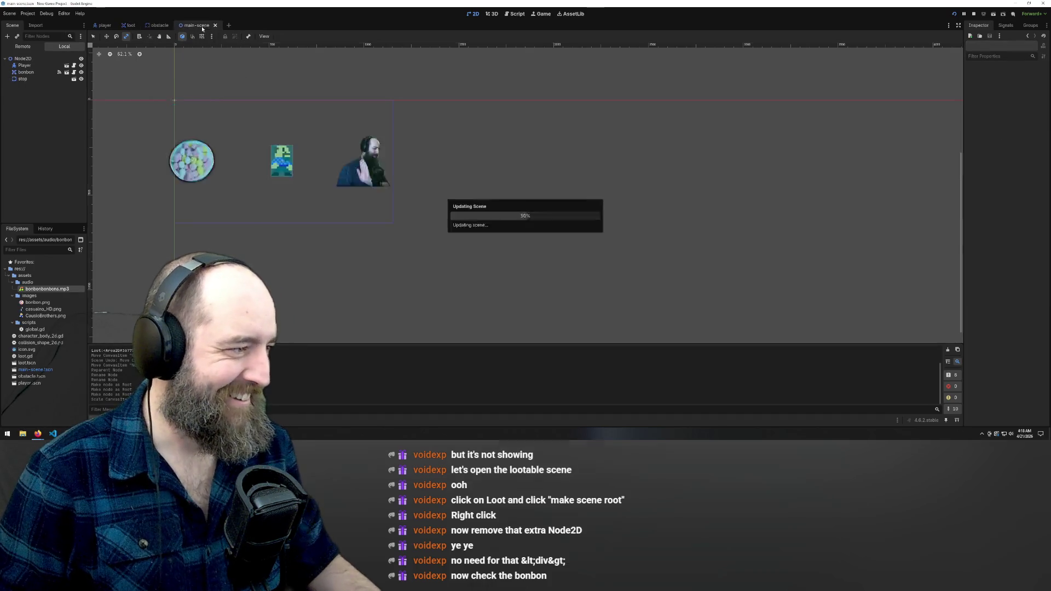
pyautogui.press('F5')
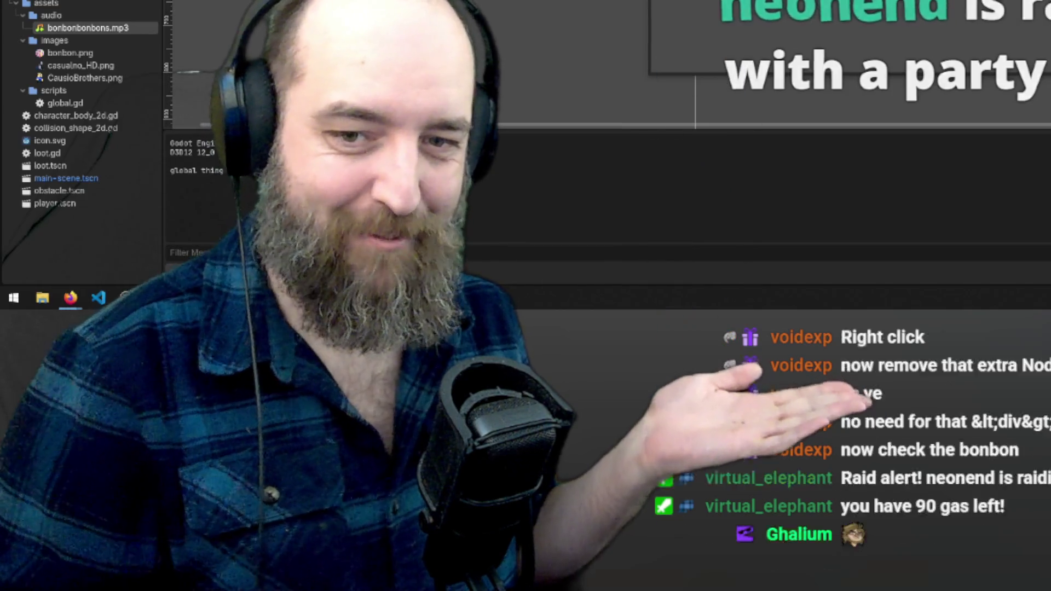
# - Walk the player left and right and jump onto the bonbon, then stop the game with F8
pyautogui.press('Left')
pyautogui.press('Left')
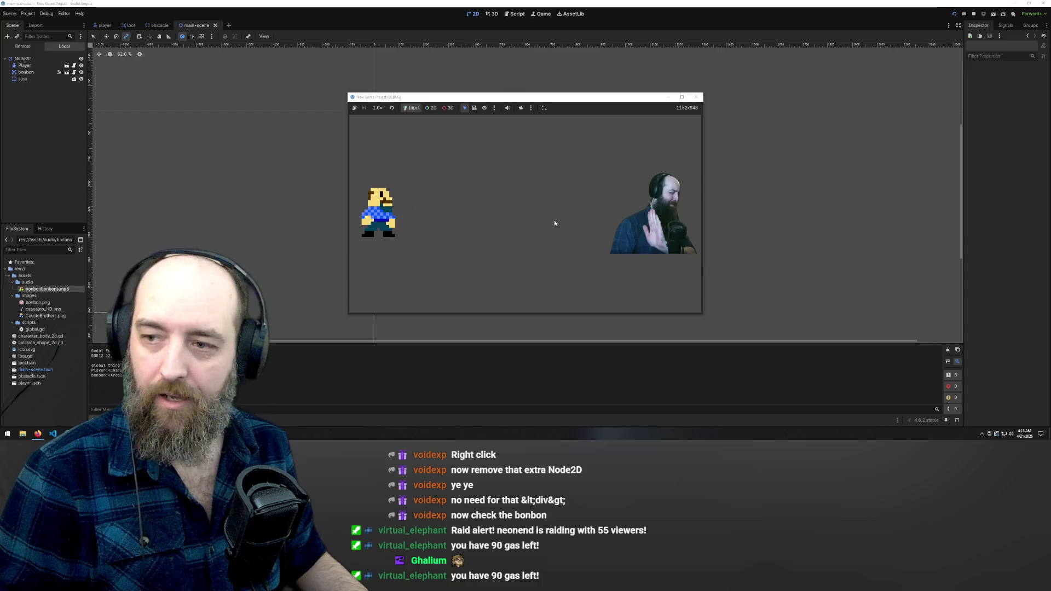
pyautogui.press('Right')
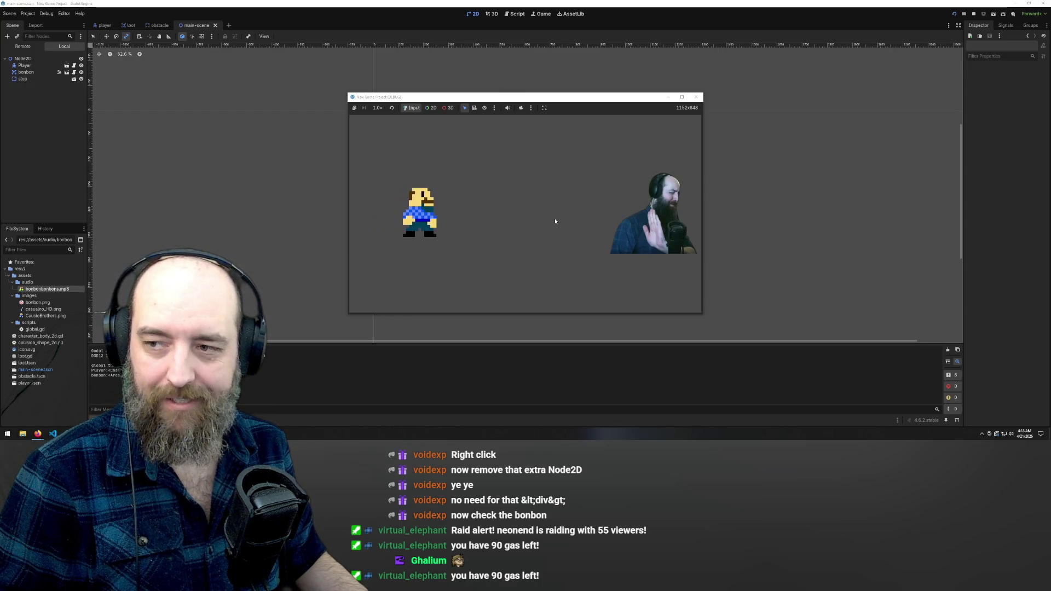
pyautogui.press('space')
pyautogui.press('Left')
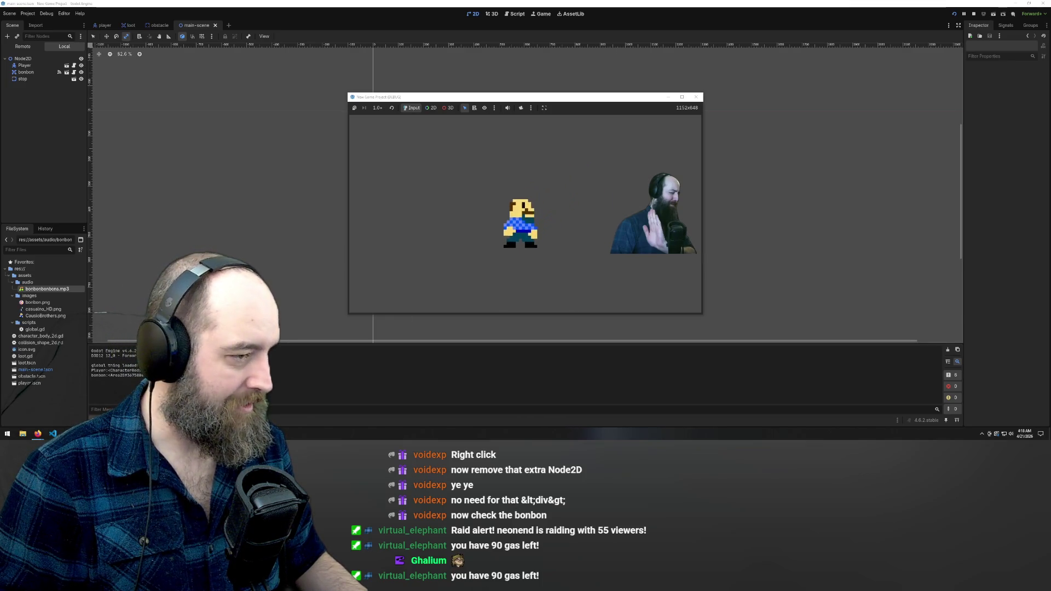
pyautogui.press('Right')
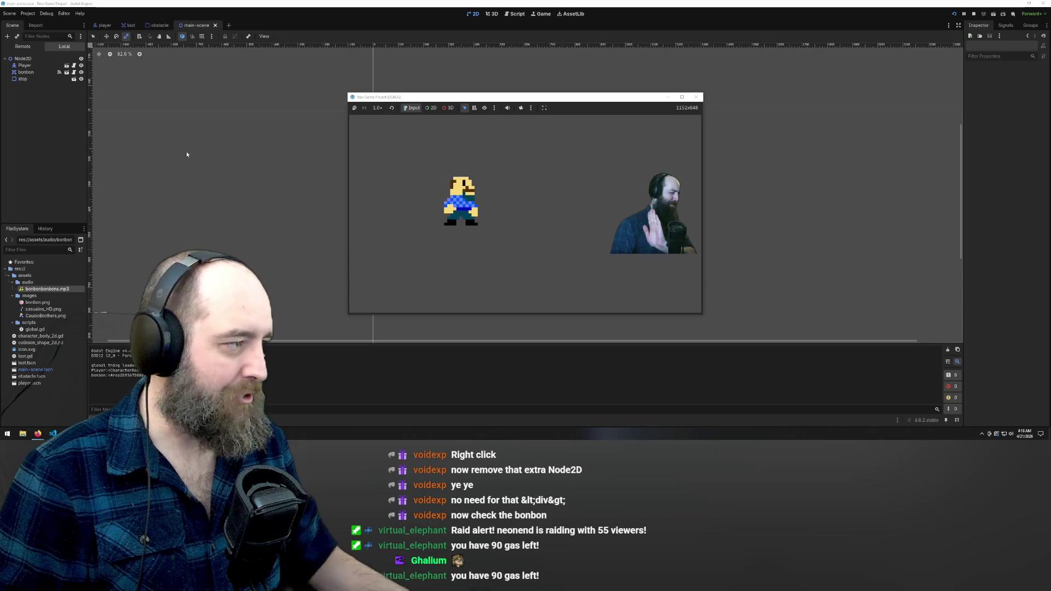
pyautogui.press('F8')
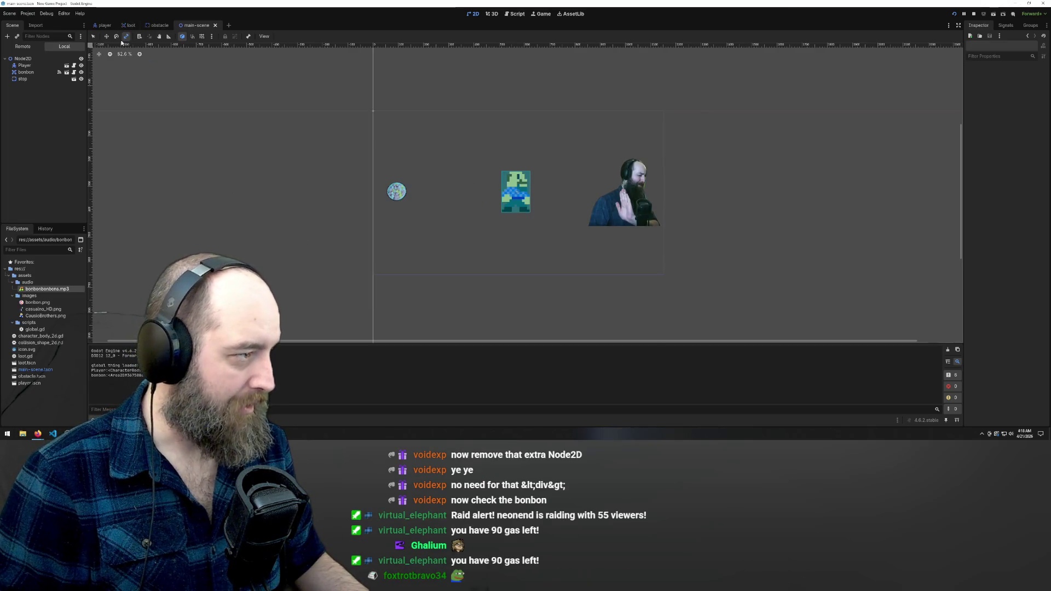
# - Check the bonbon pickup in main-scene, then open the loot scene's loot.gd script
pyautogui.click(131, 25)
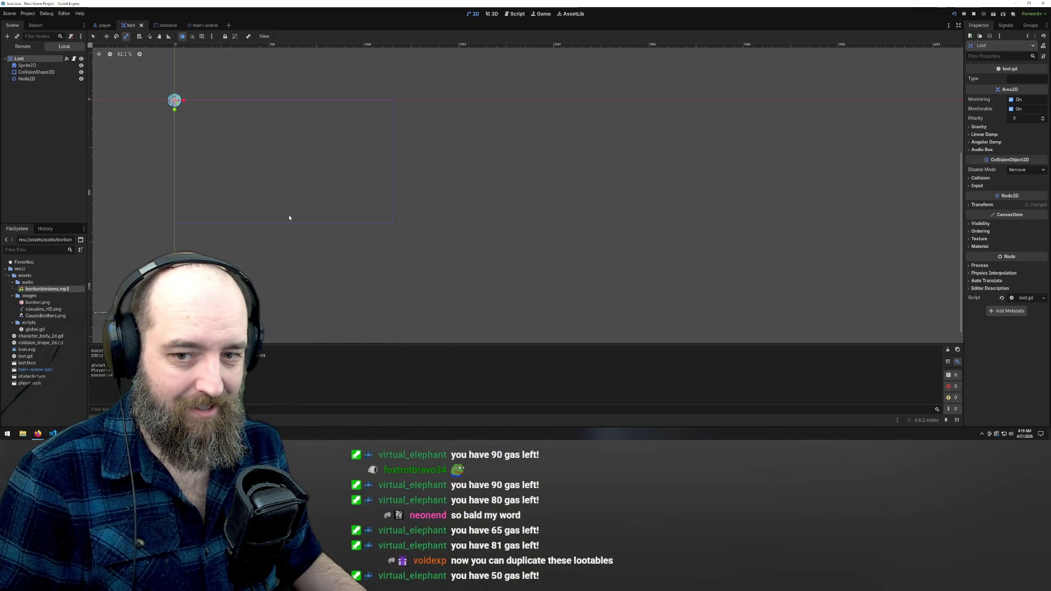
pyautogui.click(61, 122)
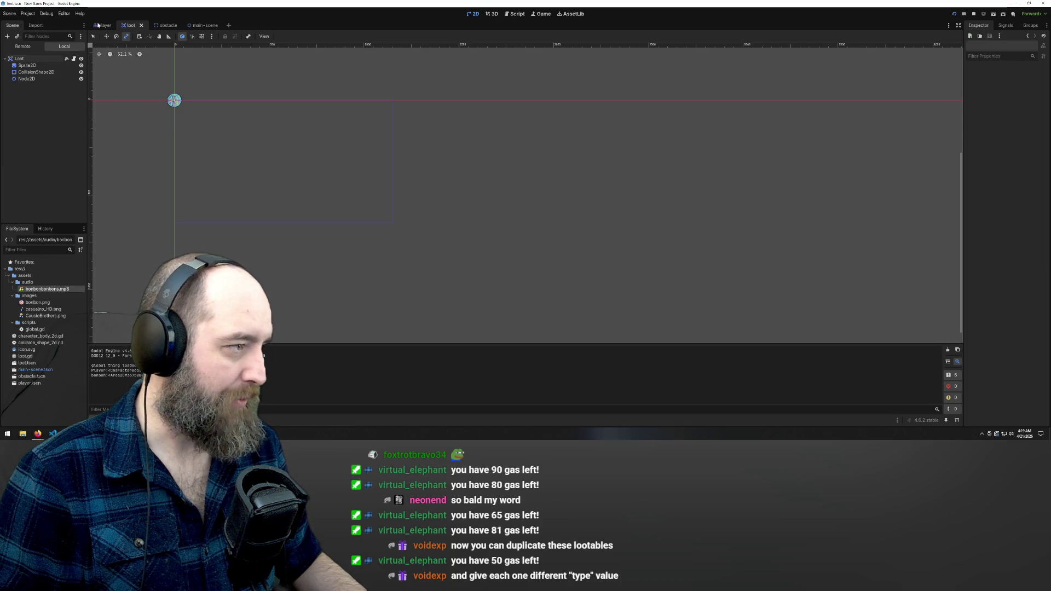
pyautogui.click(202, 25)
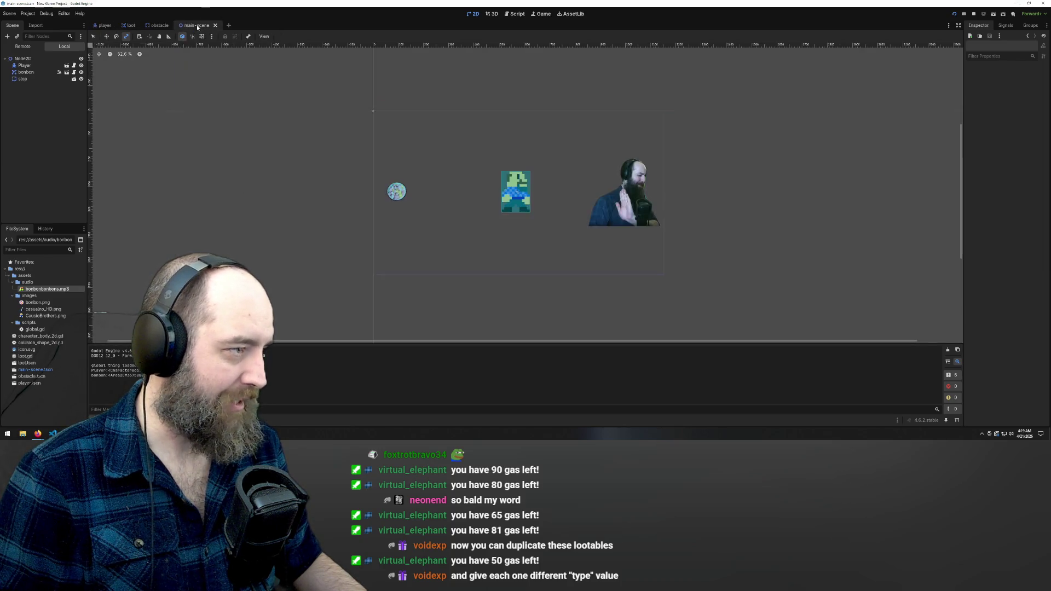
pyautogui.click(388, 197)
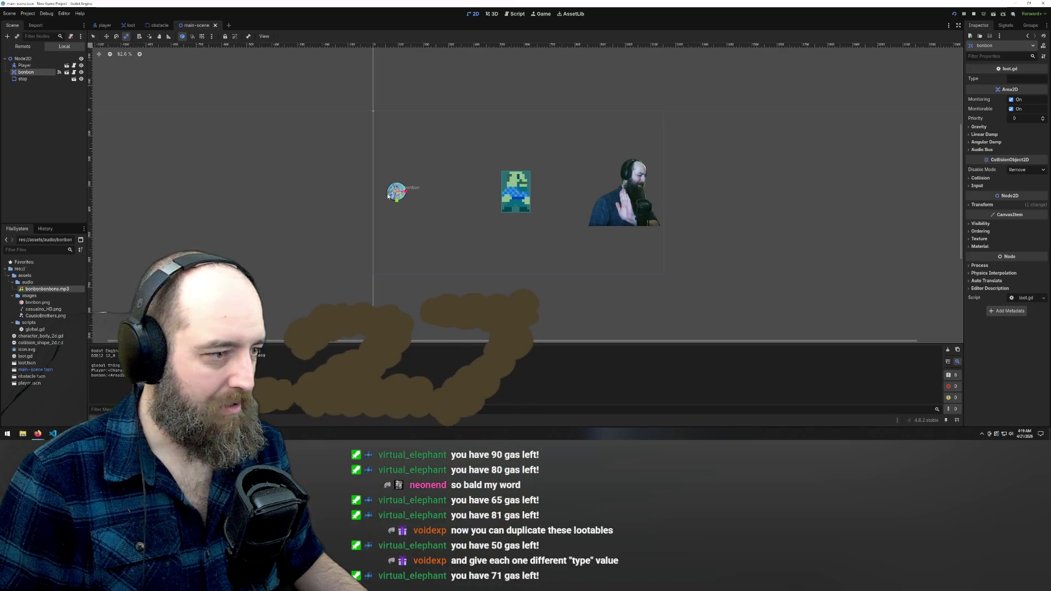
pyautogui.click(62, 124)
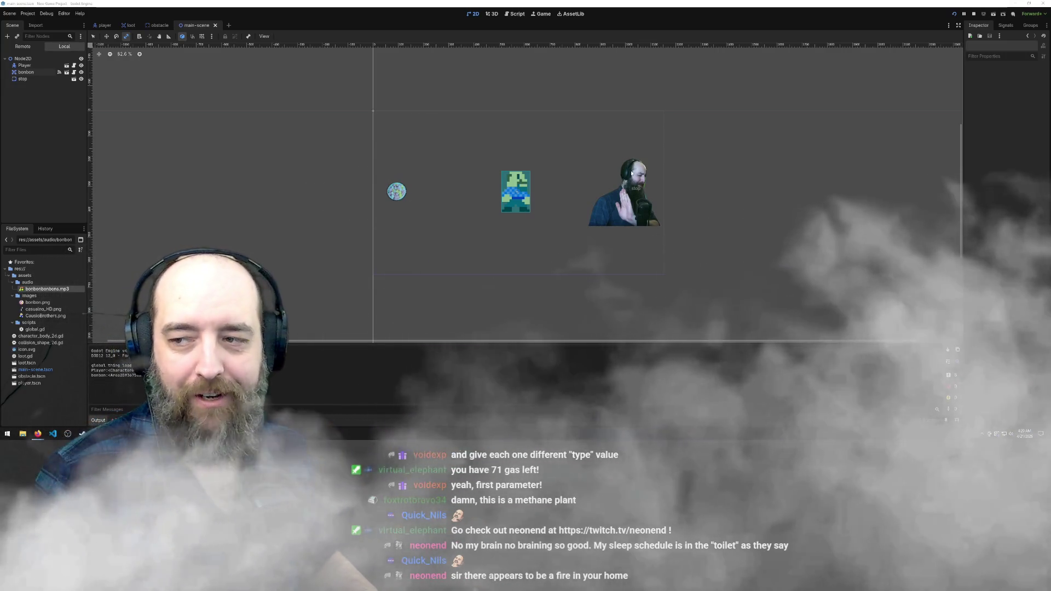
pyautogui.click(396, 191)
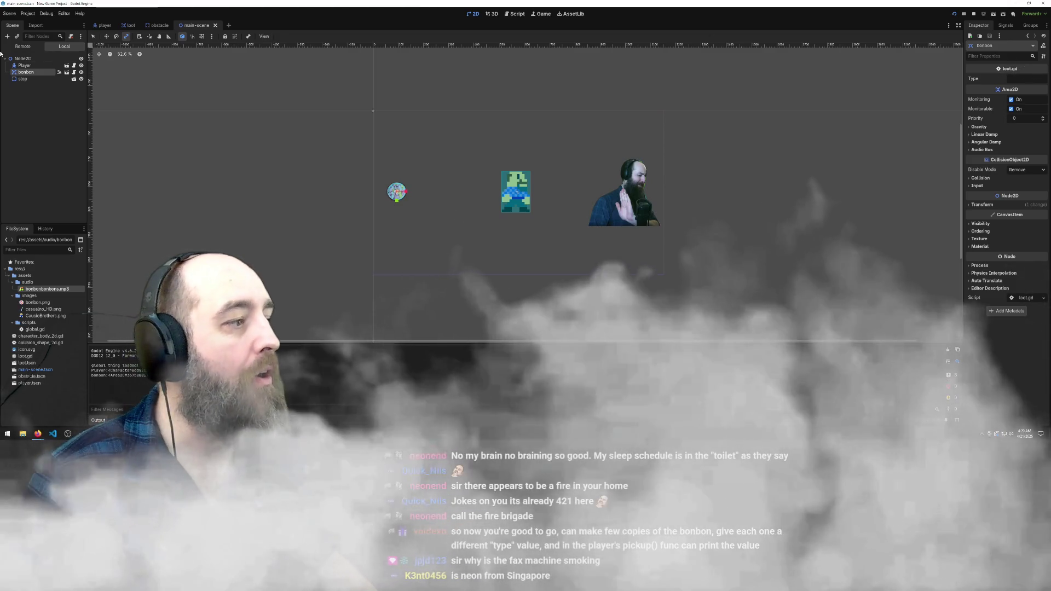
pyautogui.click(129, 25)
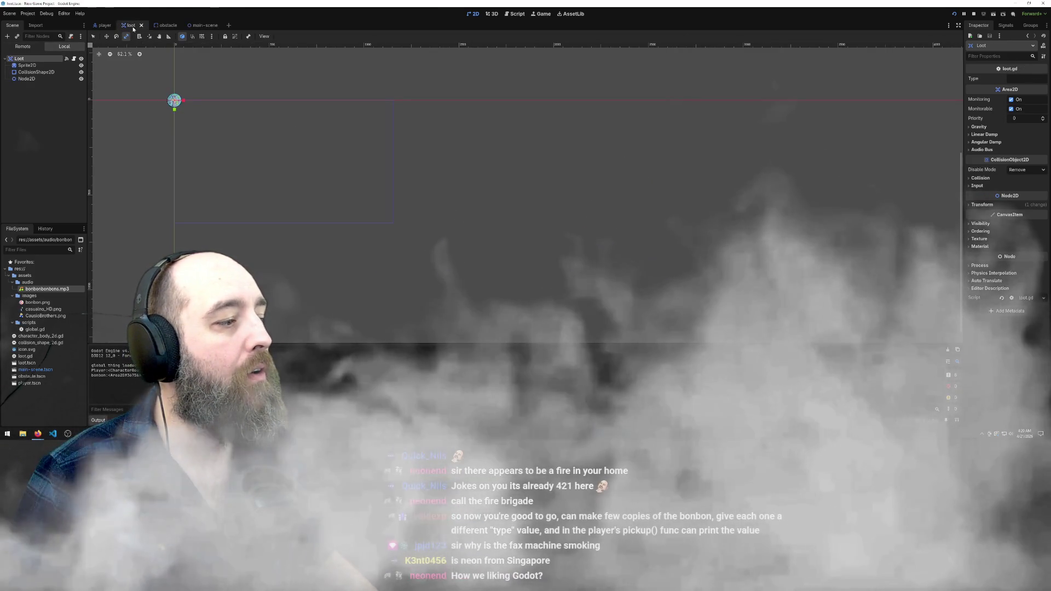
pyautogui.click(514, 14)
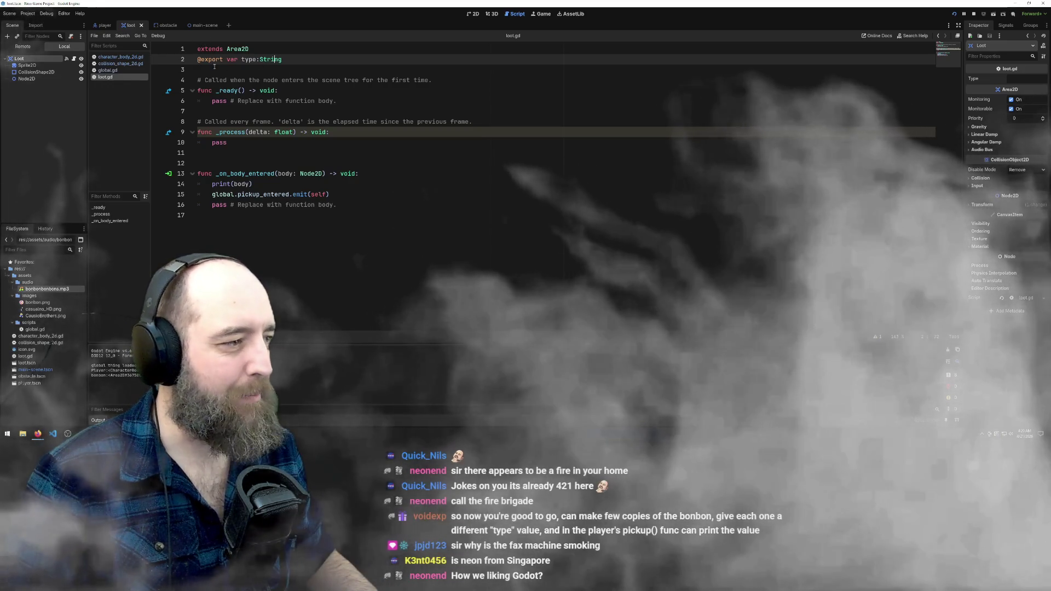
# - Type 'doo' into the Loot node's type property so it reads doodoo
pyautogui.moveTo(281, 59); pyautogui.dragTo(257, 59)
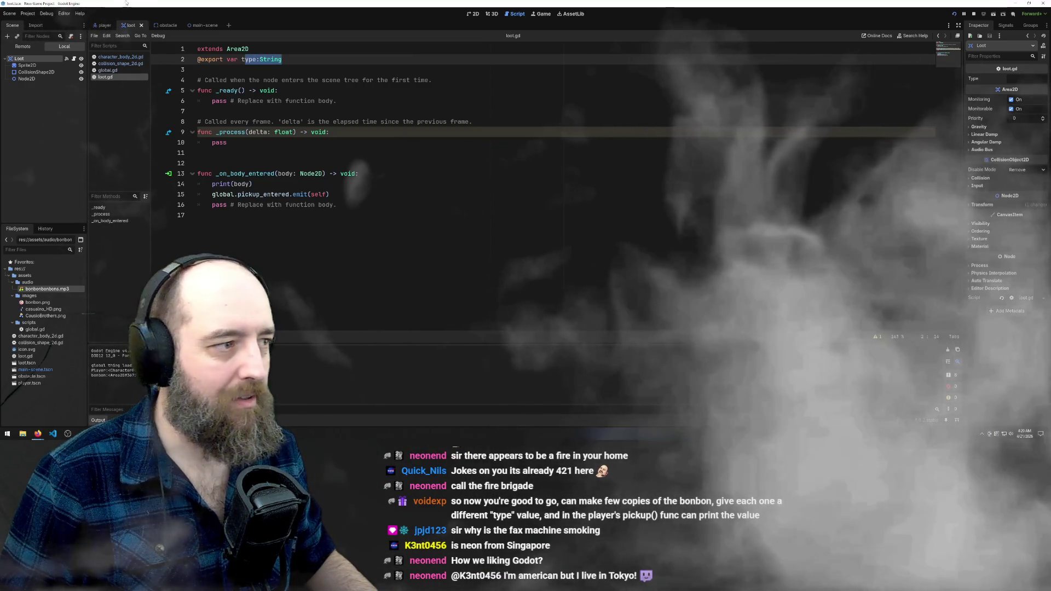
pyautogui.hotkey('ctrl', 'F1')
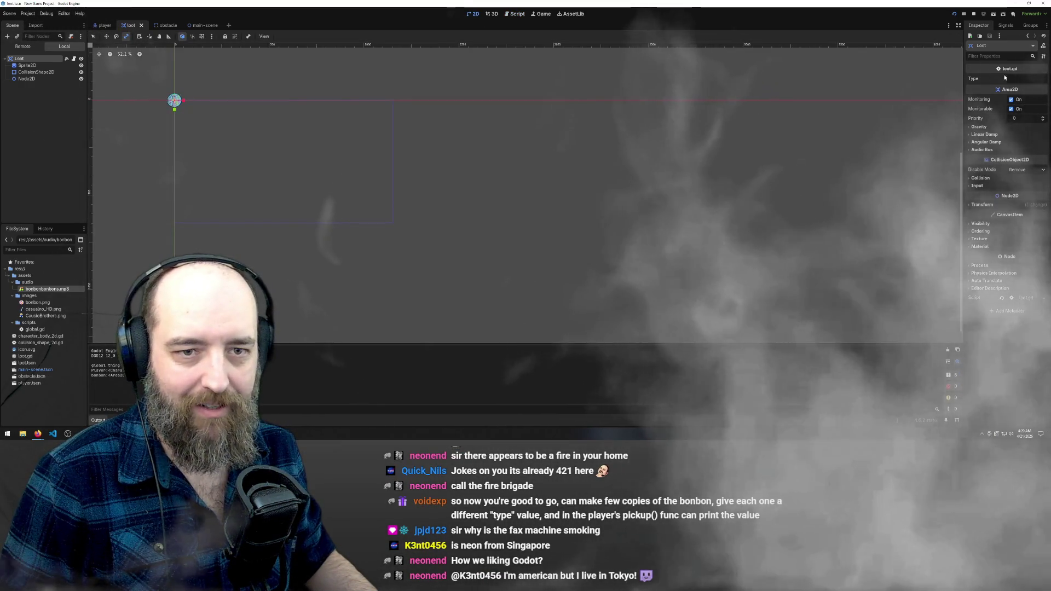
pyautogui.click(517, 14)
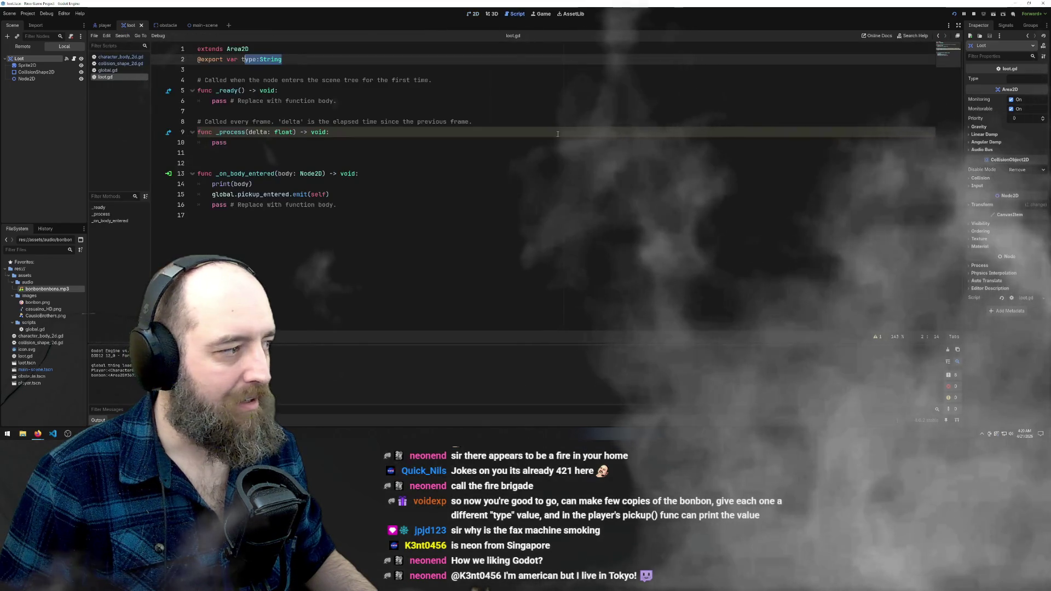
pyautogui.click(1023, 79)
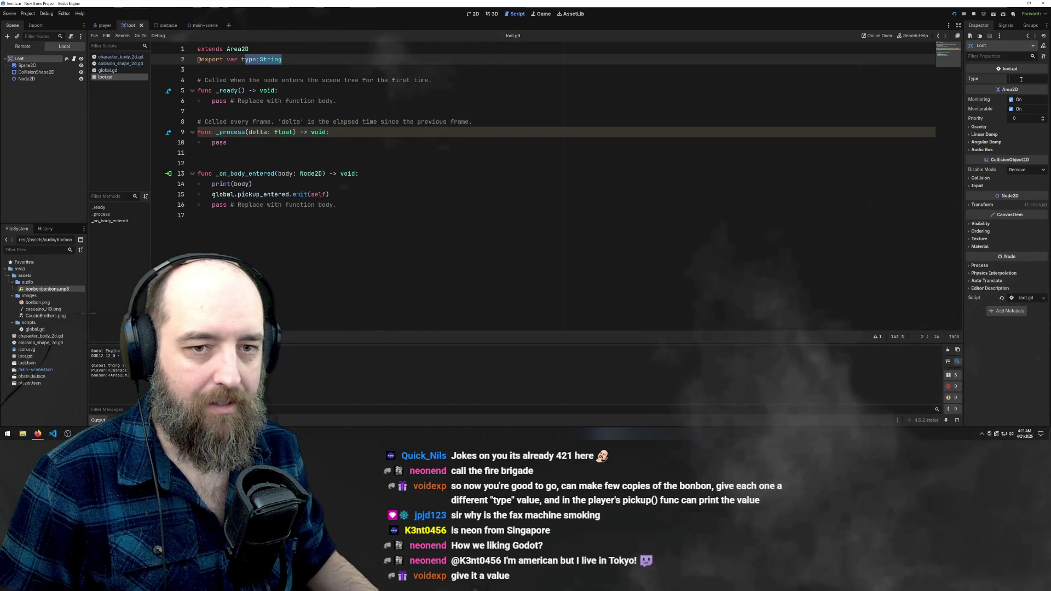
pyautogui.write('dood')
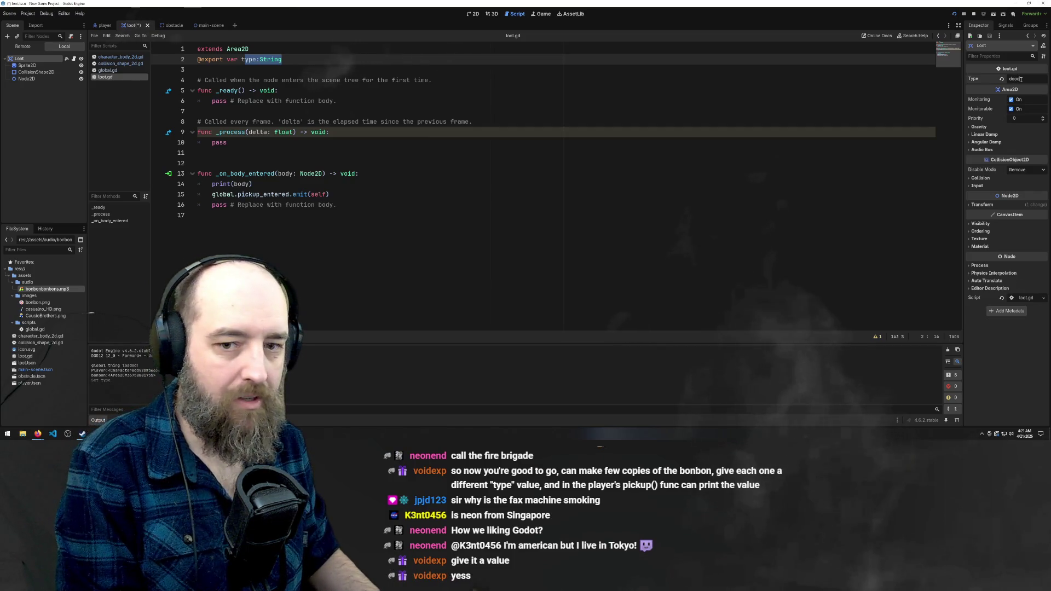
pyautogui.write('o')
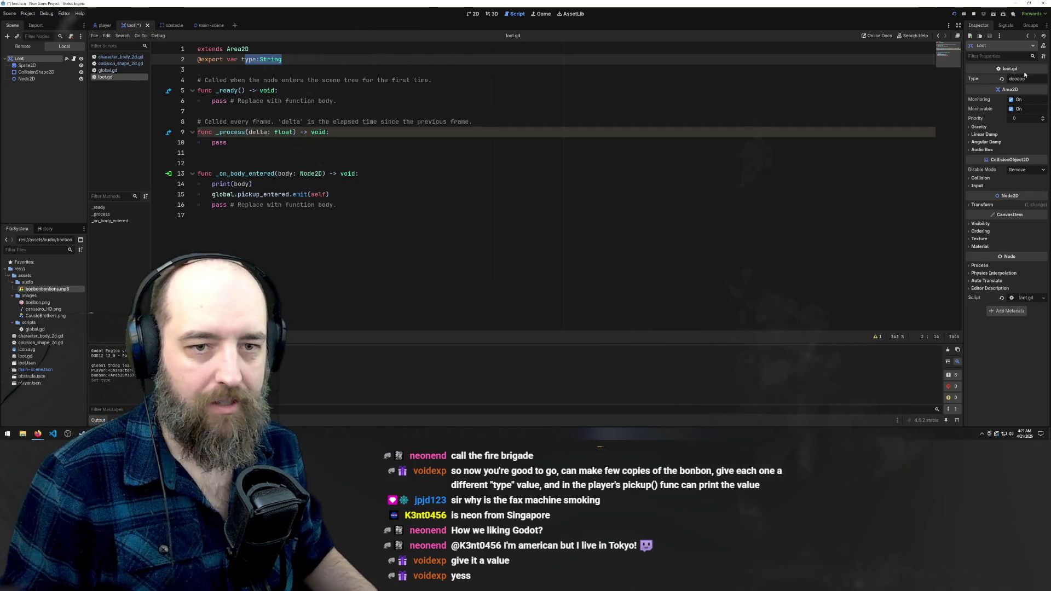
pyautogui.click(640, 154)
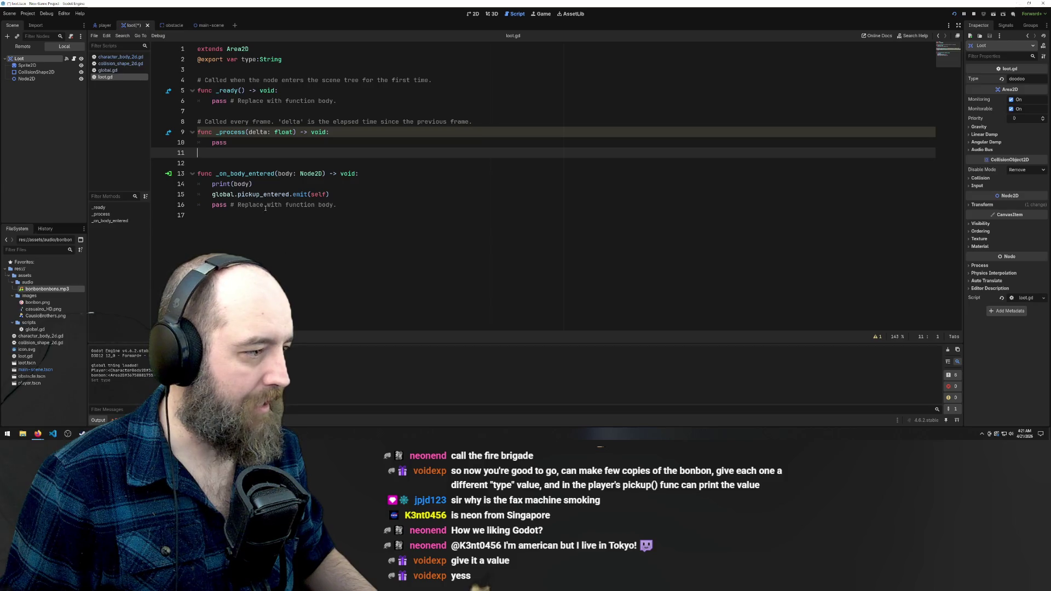
# - Review loot.gd's export line and body-entered handler, then switch to the Player scene
pyautogui.click(303, 183)
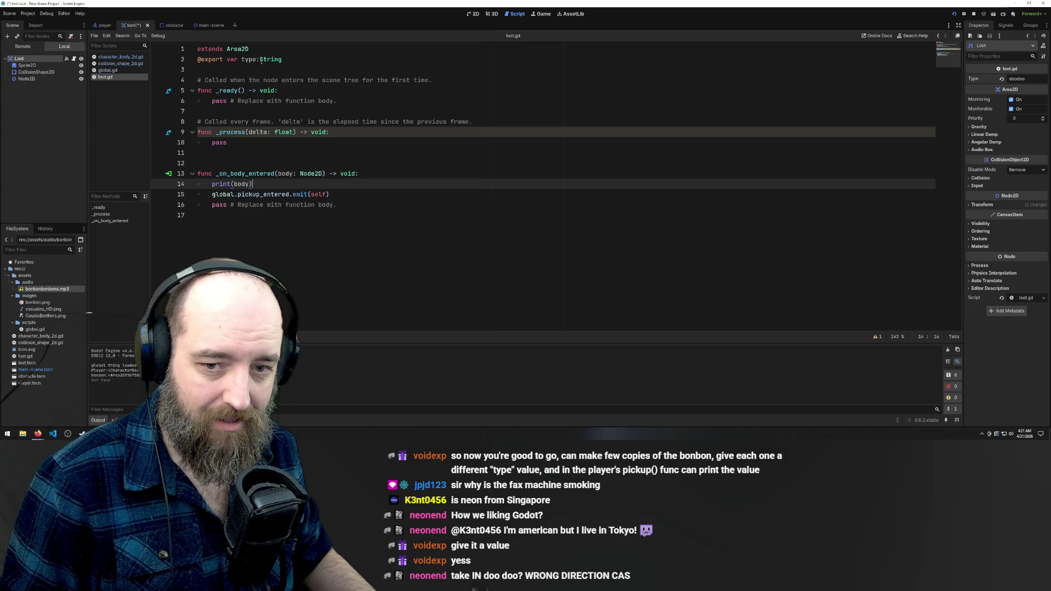
pyautogui.moveTo(261, 59)
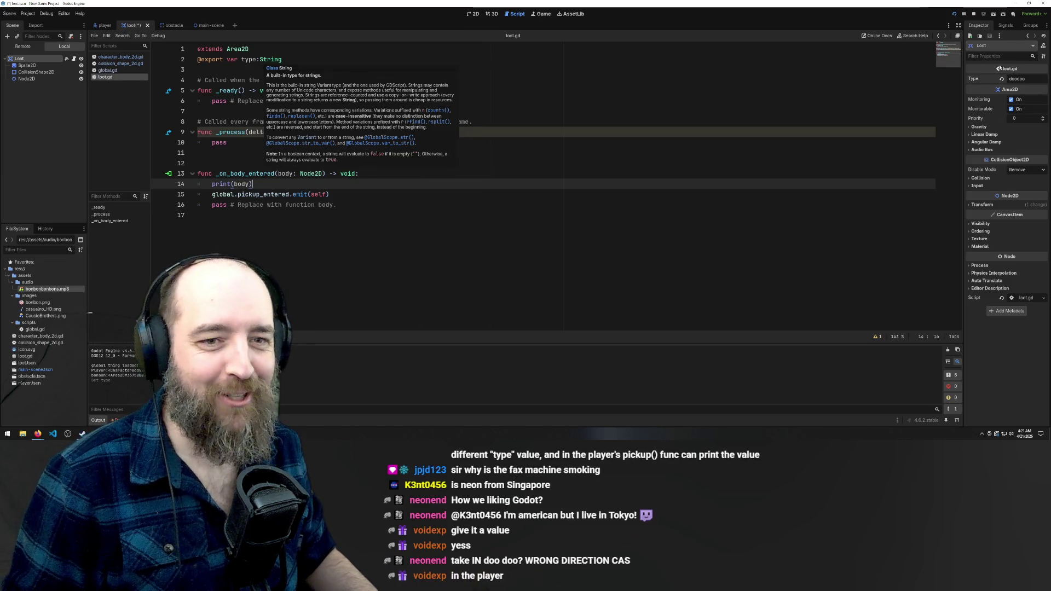
pyautogui.moveTo(1019, 95)
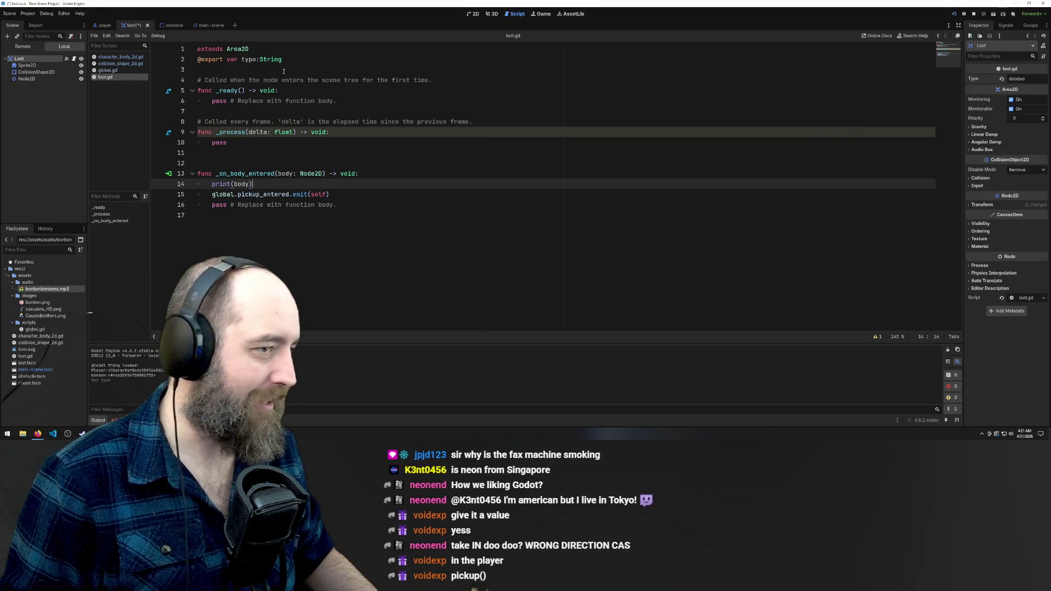
pyautogui.click(512, 110)
pyautogui.click(265, 61)
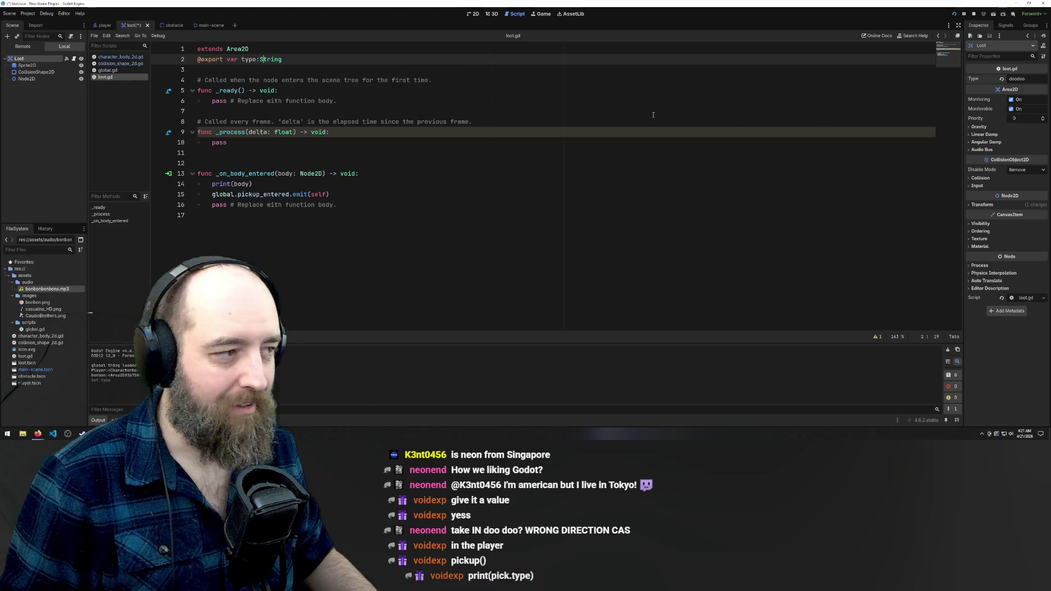
pyautogui.click(511, 156)
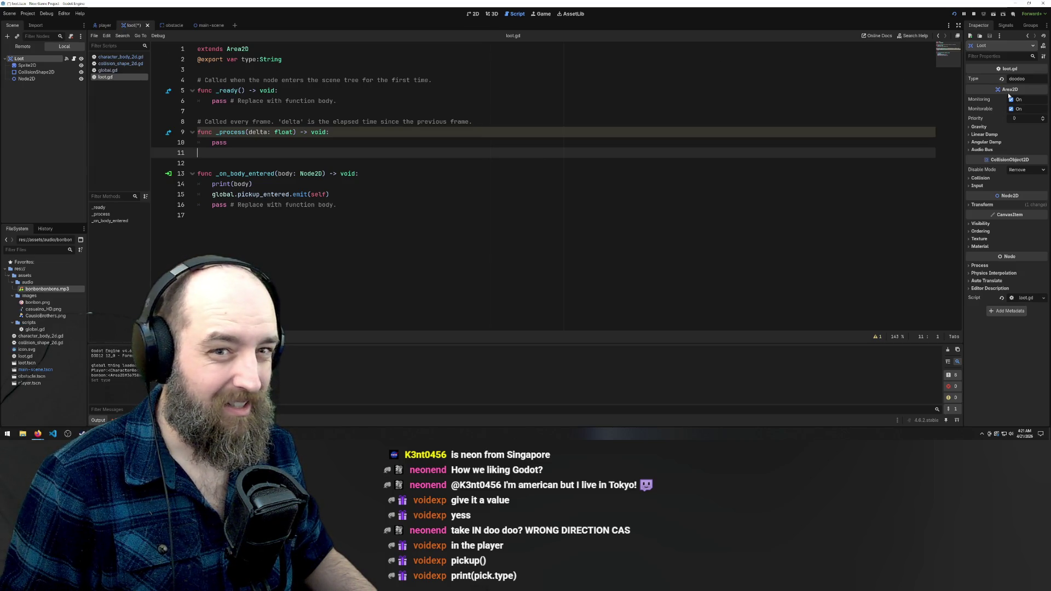
pyautogui.doubleClick(248, 59)
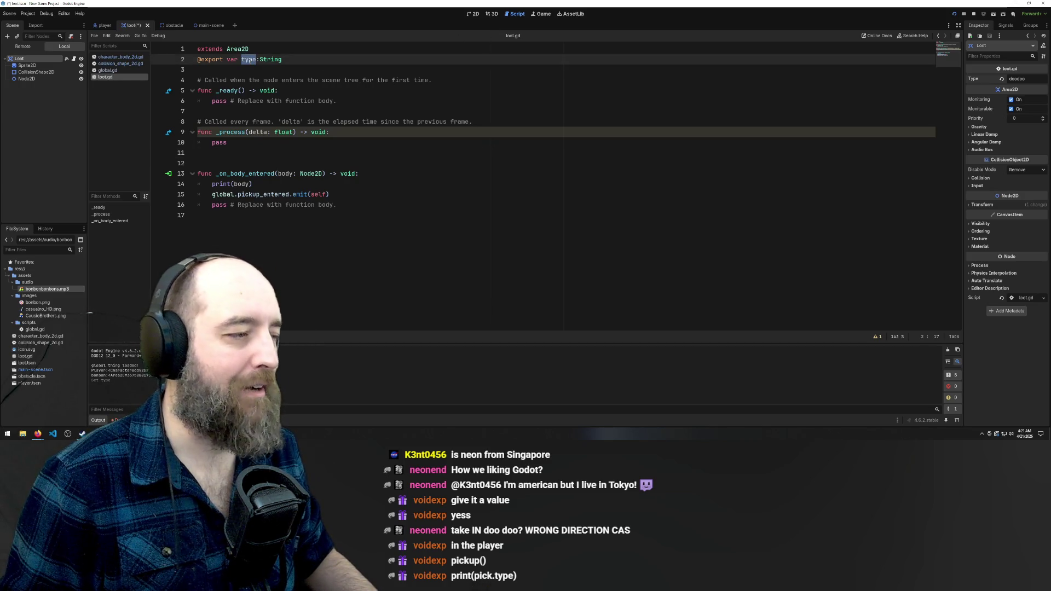
pyautogui.click(252, 59)
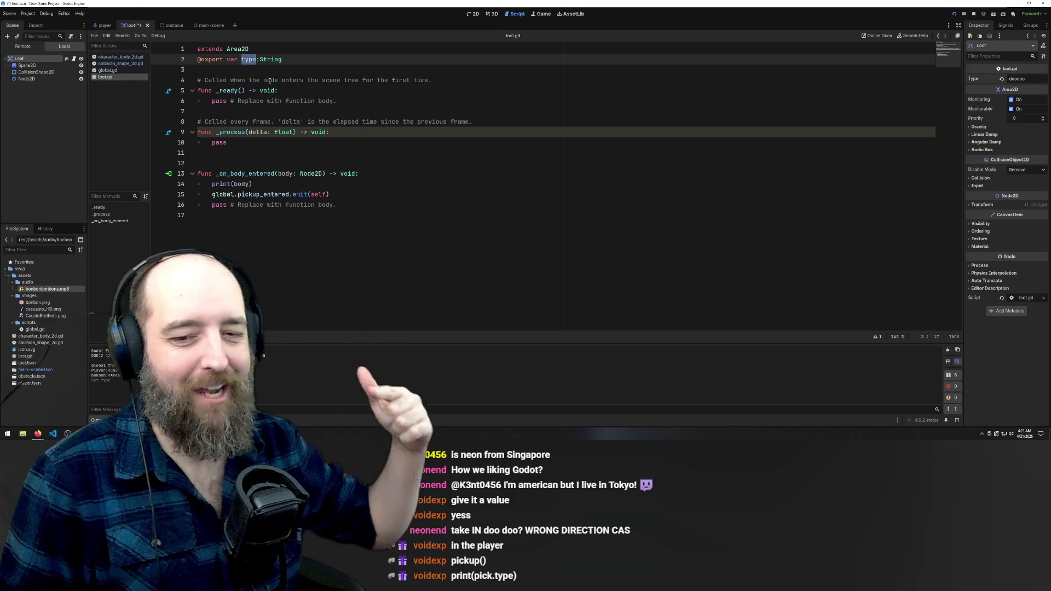
pyautogui.click(337, 101)
pyautogui.click(450, 92)
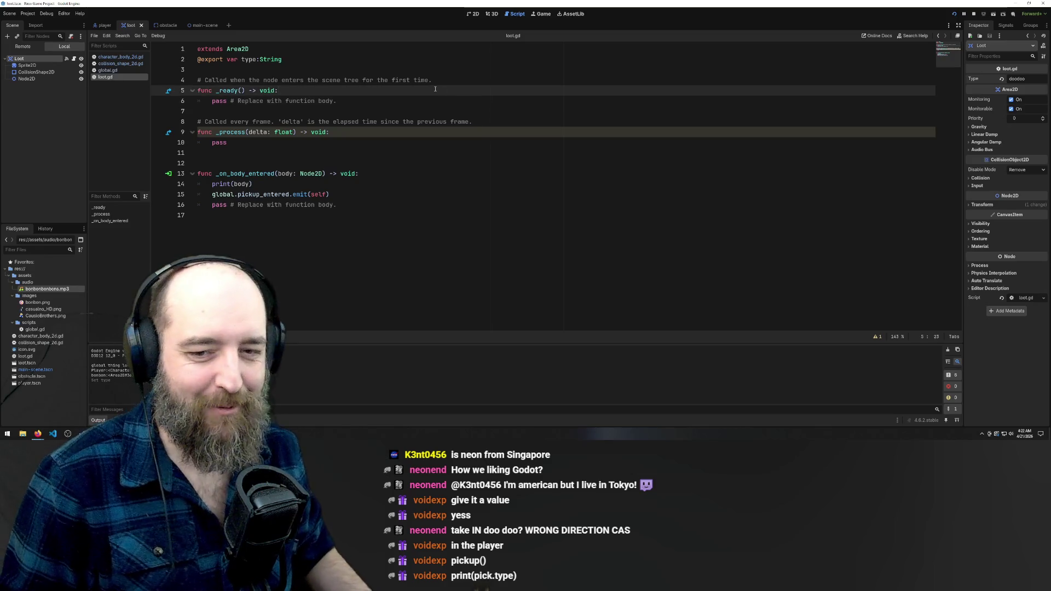
pyautogui.click(104, 25)
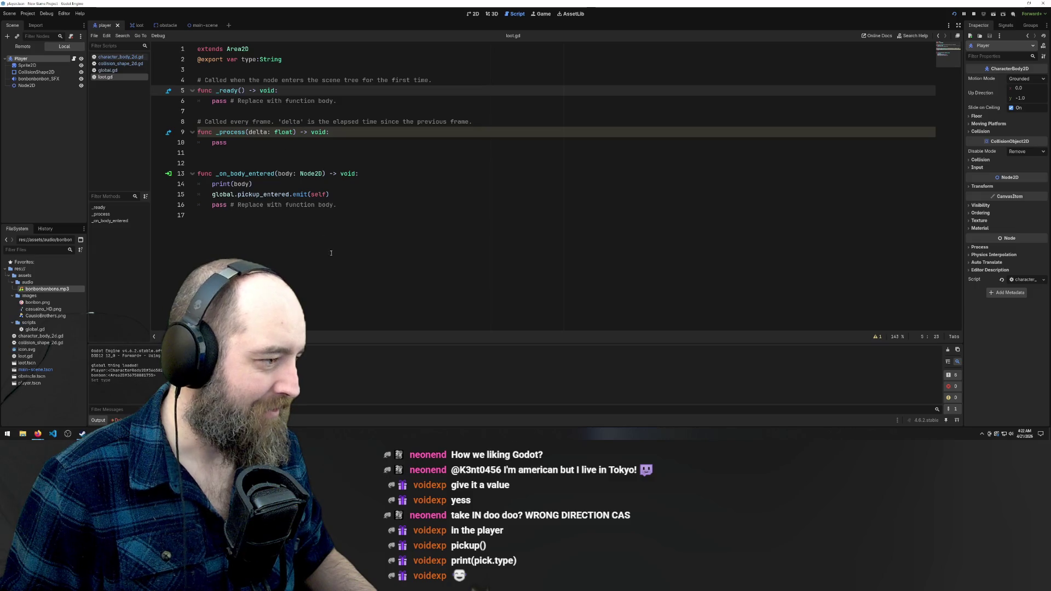
pyautogui.click(302, 187)
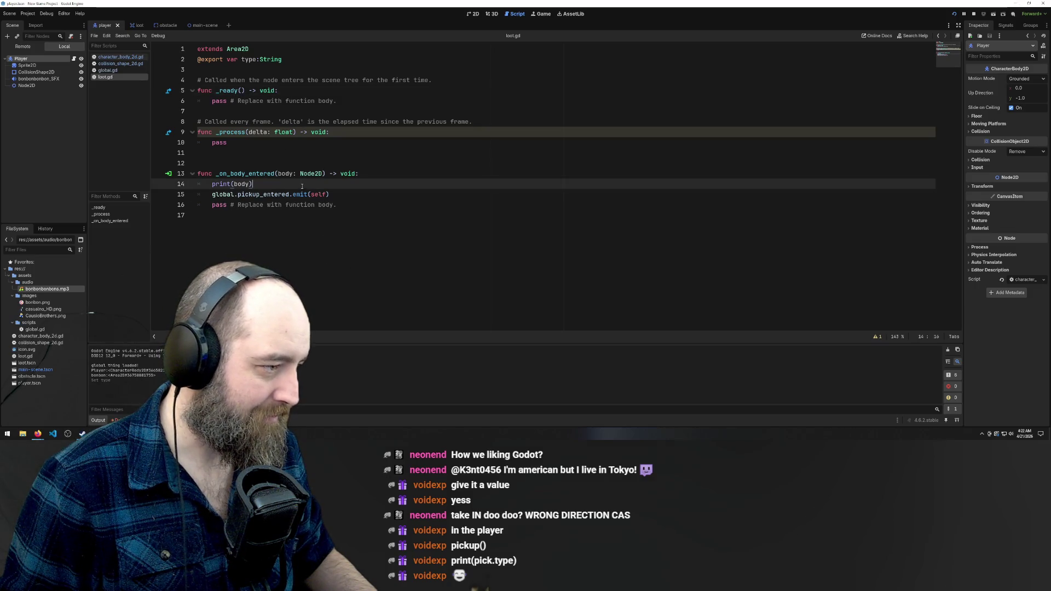
# - Add a line after print(body) that prints body.type, and save the script
pyautogui.press('Return')
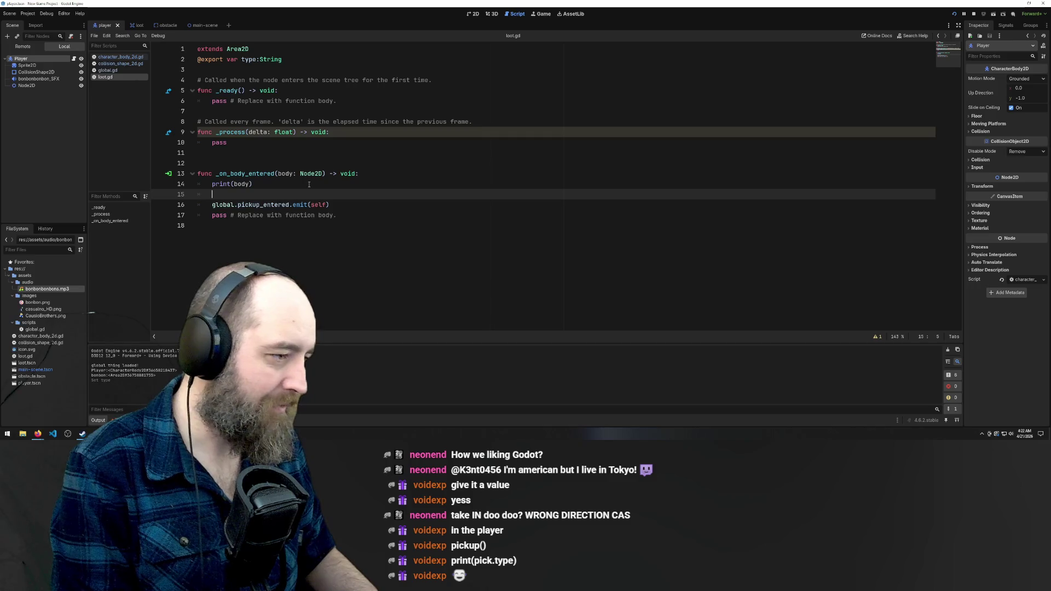
pyautogui.press('BackSpace')
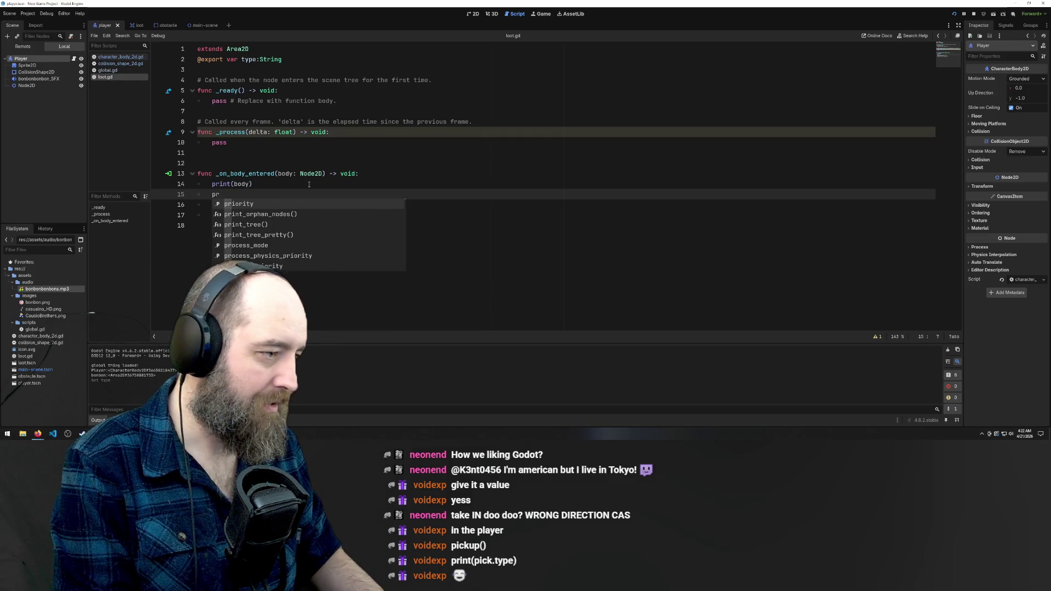
pyautogui.write('int(bo')
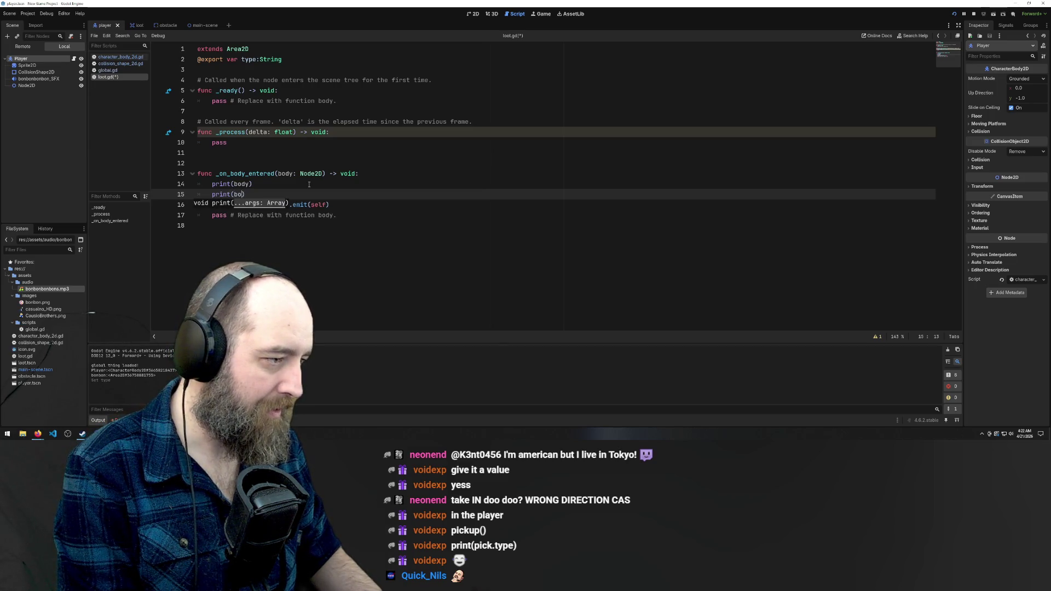
pyautogui.write('dy.type')
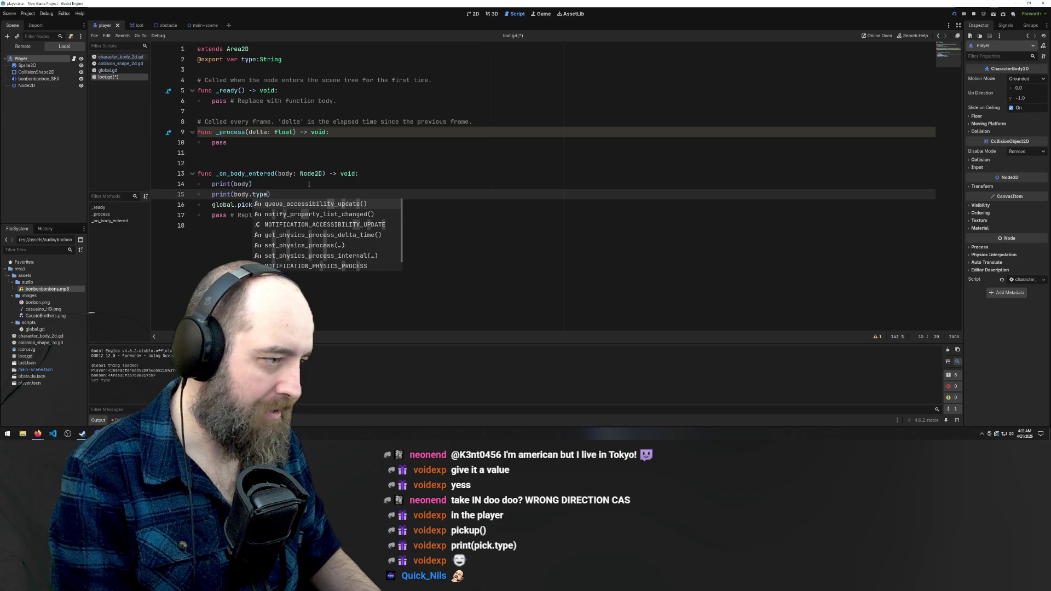
pyautogui.click(448, 148)
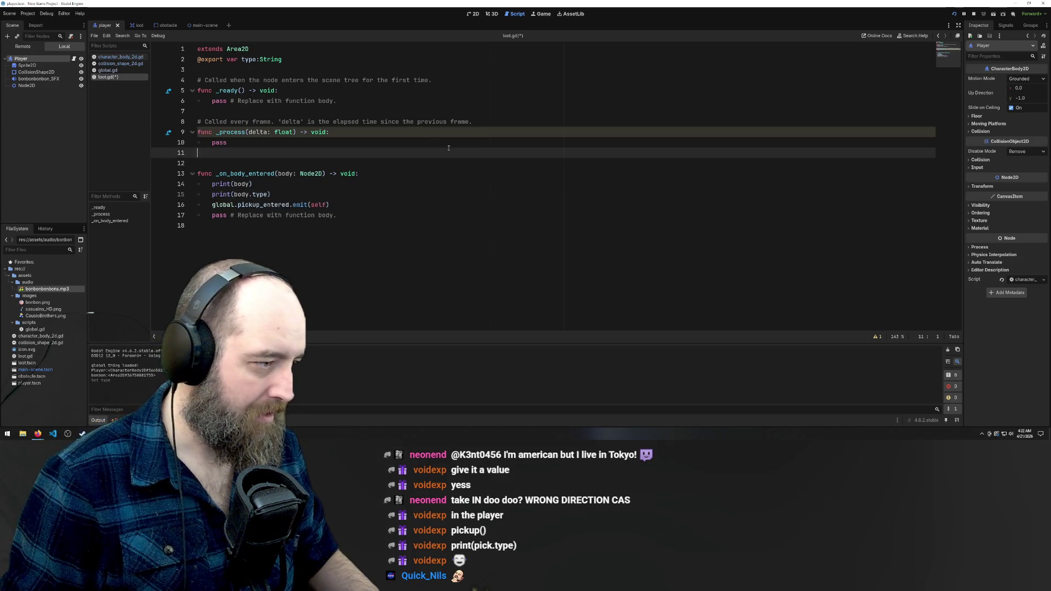
pyautogui.hotkey('ctrl', 's')
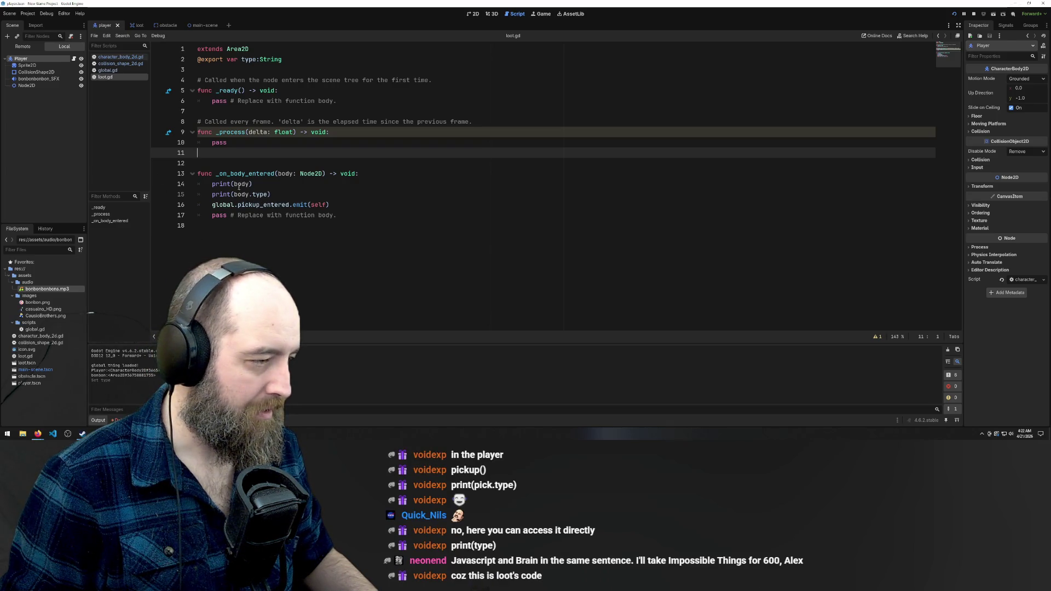
# - Trim the new line to print type and delete the leftover pass placeholder
pyautogui.click(252, 195)
pyautogui.hotkey('ctrl', 'shift', 'Left')
pyautogui.press('BackSpace')
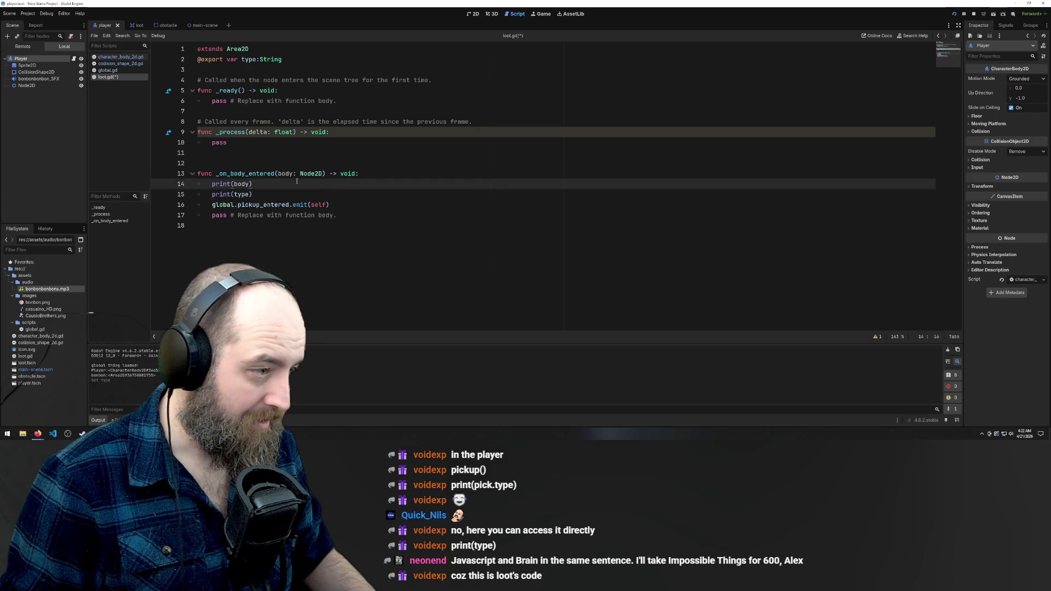
pyautogui.click(277, 204)
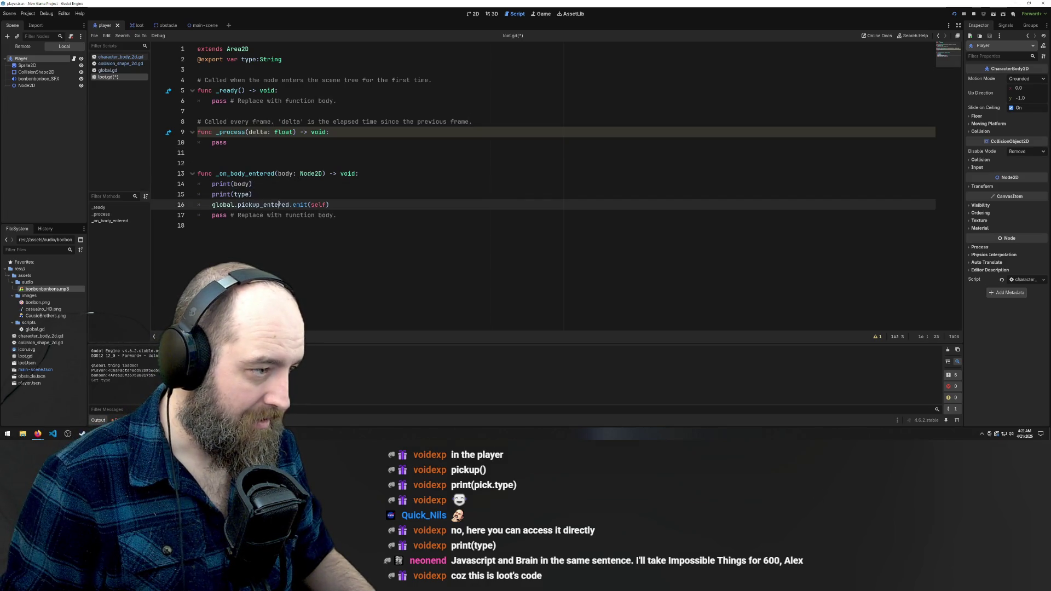
pyautogui.click(310, 173)
pyautogui.click(279, 174)
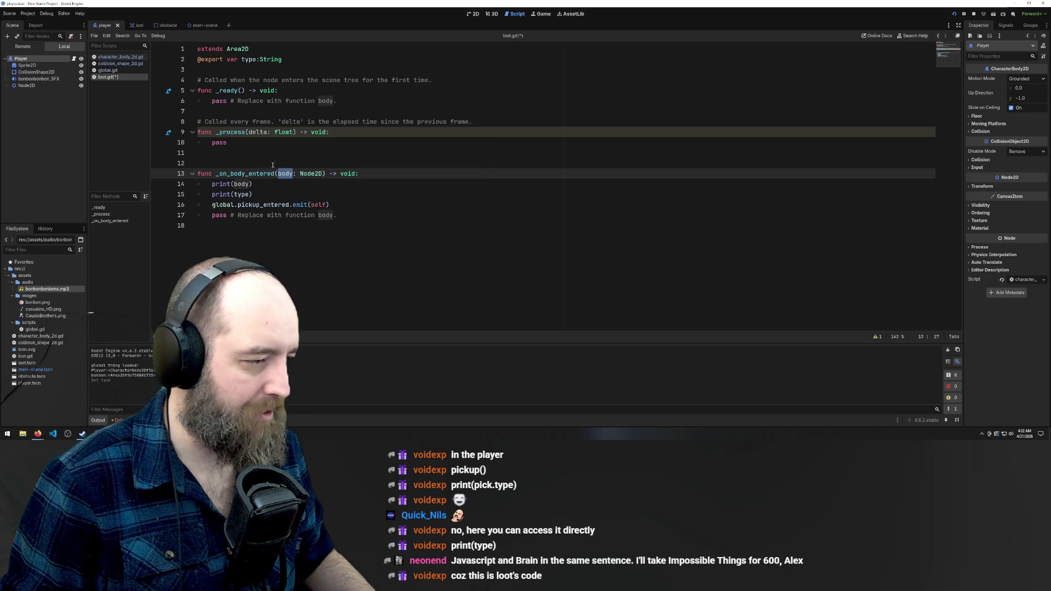
pyautogui.tripleClick(353, 215)
pyautogui.press('BackSpace')
pyautogui.press('BackSpace')
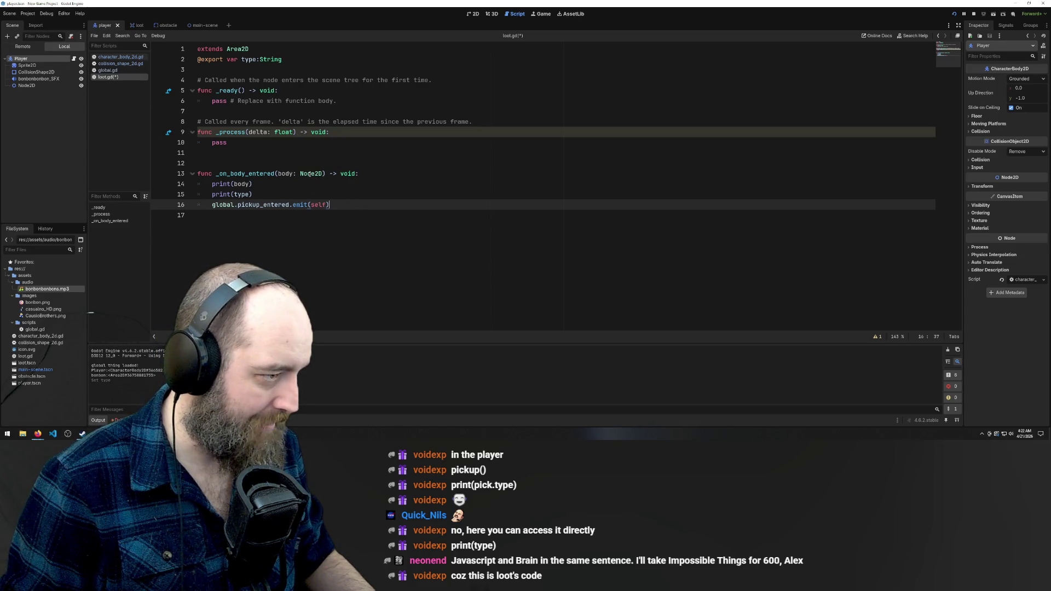
pyautogui.moveTo(310, 174)
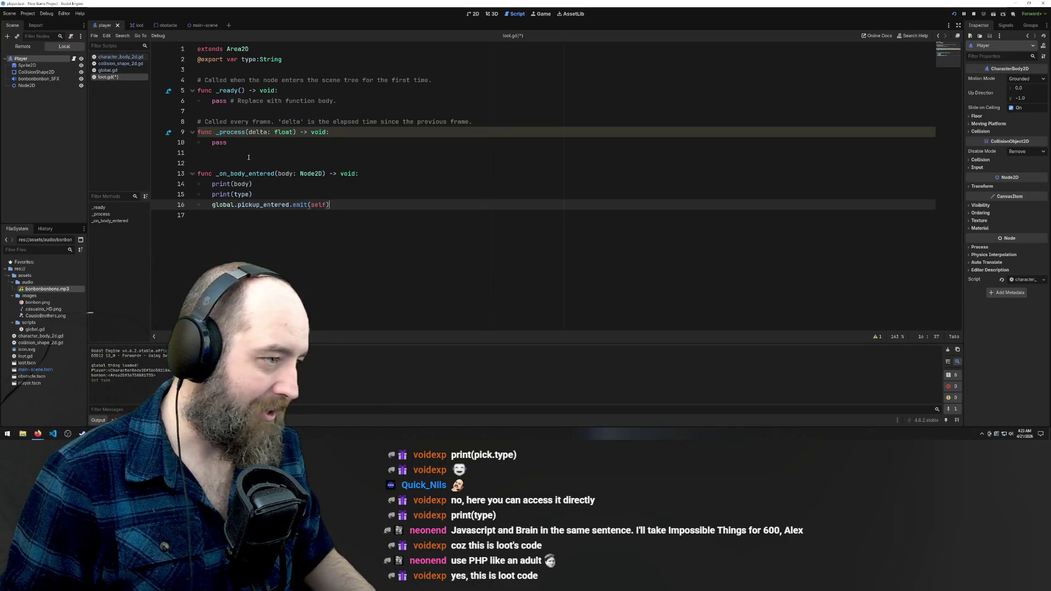
# - Insert blank lines below the export line, save loot.gd, and run the game with F5
pyautogui.click(301, 155)
pyautogui.click(280, 111)
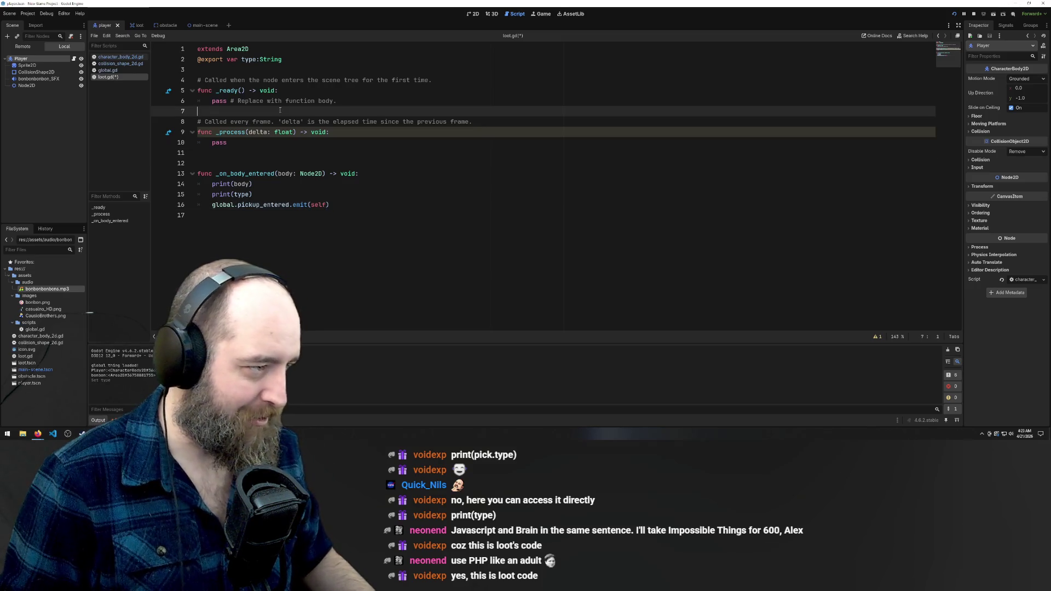
pyautogui.press('Return')
pyautogui.press('Up')
pyautogui.press('Up')
pyautogui.press('Up')
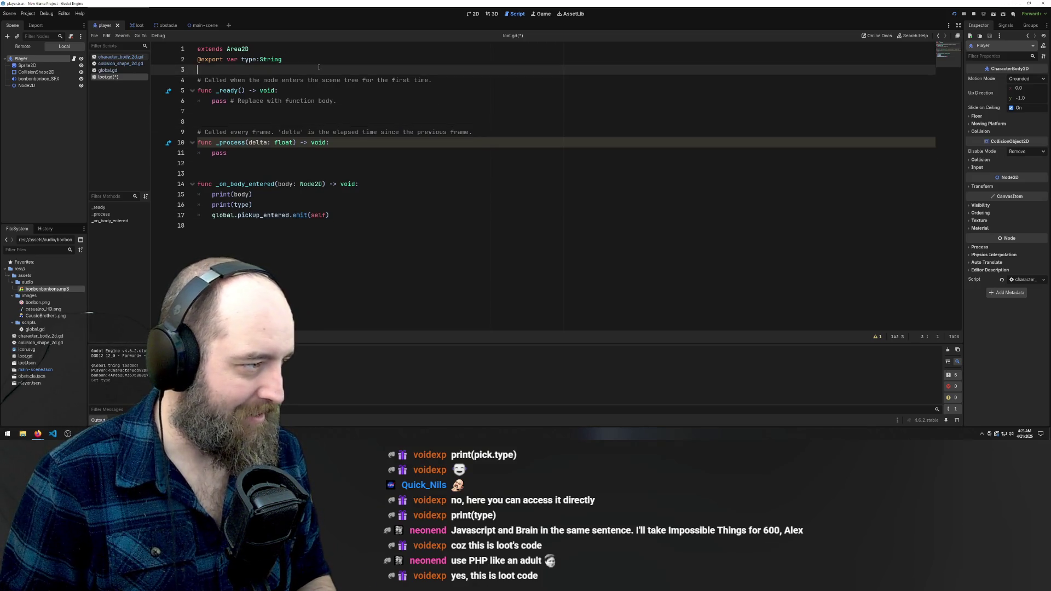
pyautogui.press('Return')
pyautogui.hotkey('ctrl', 's')
pyautogui.click(362, 66)
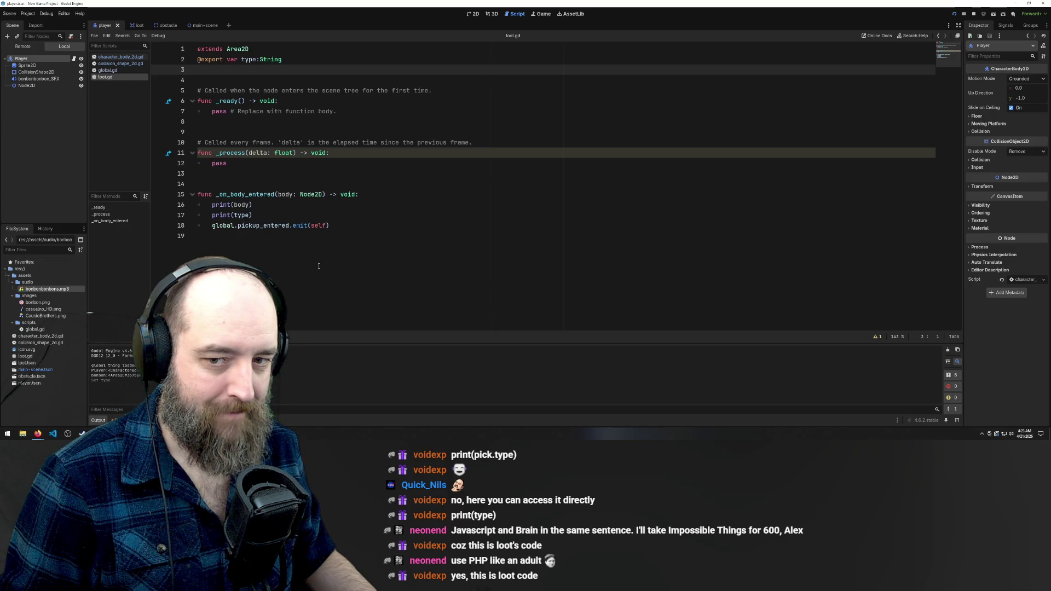
pyautogui.click(257, 184)
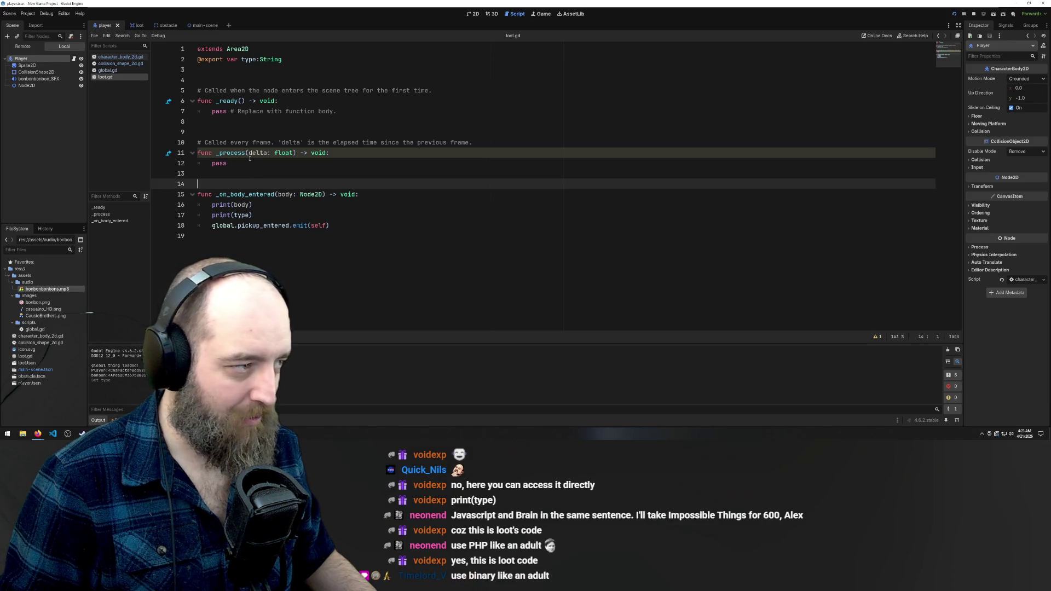
pyautogui.click(300, 203)
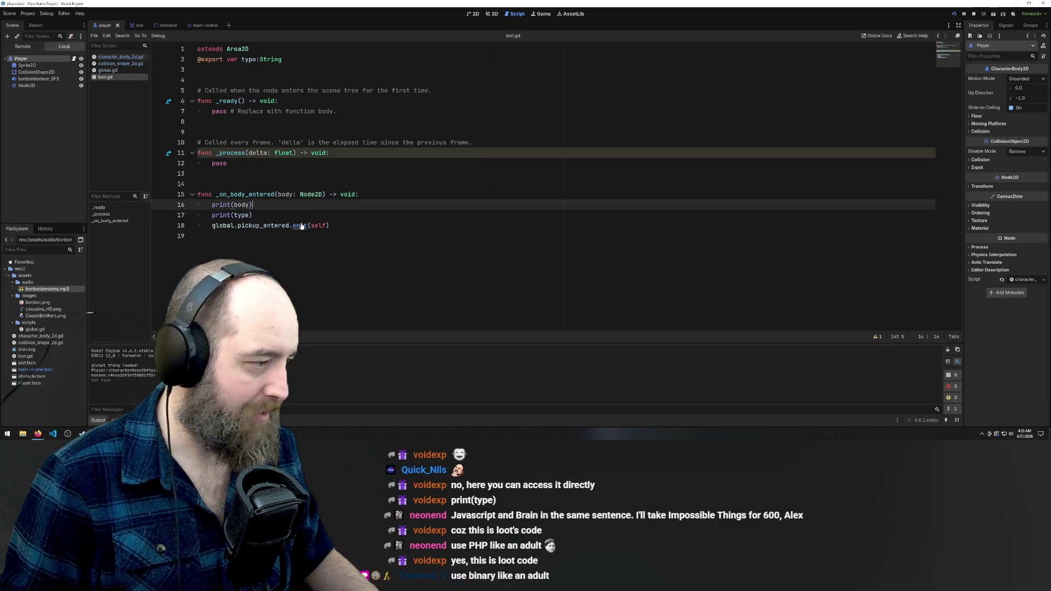
pyautogui.press('F5')
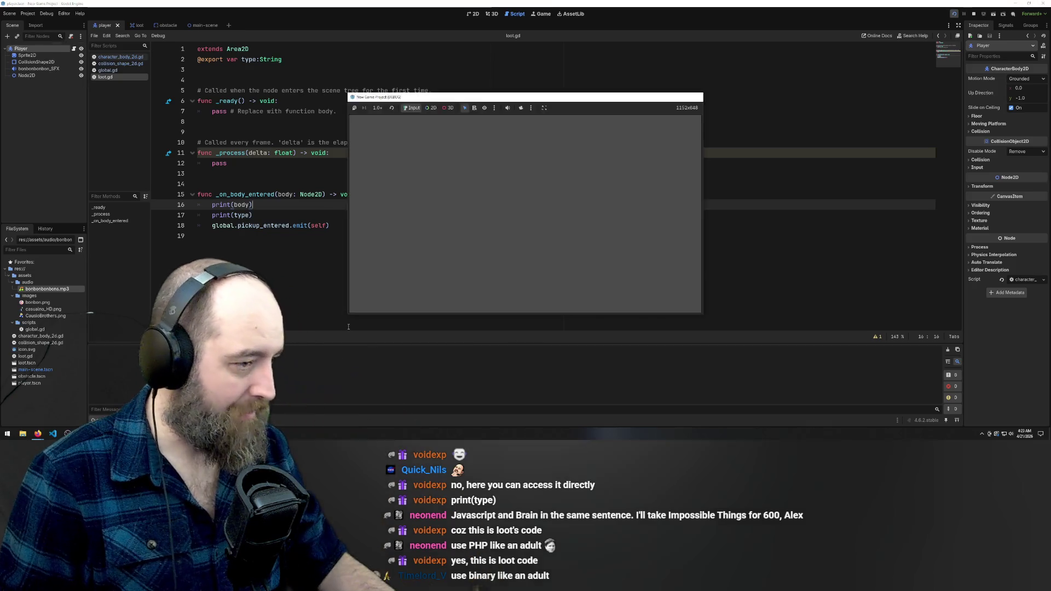
# - Walk the player left in the test run, then bring up main-scene in the 2D view
pyautogui.press('Left')
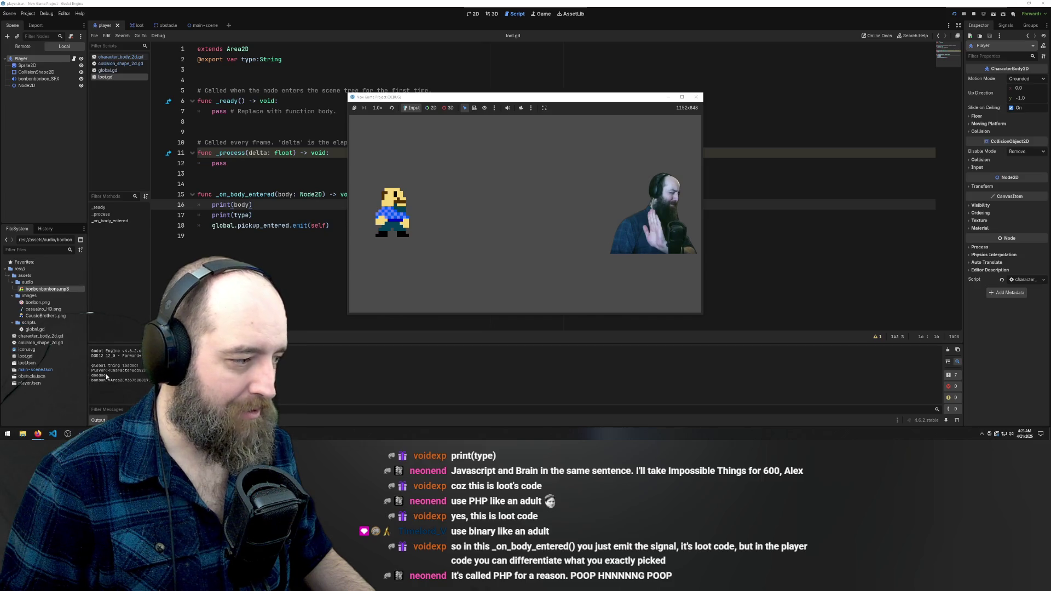
pyautogui.click(807, 110)
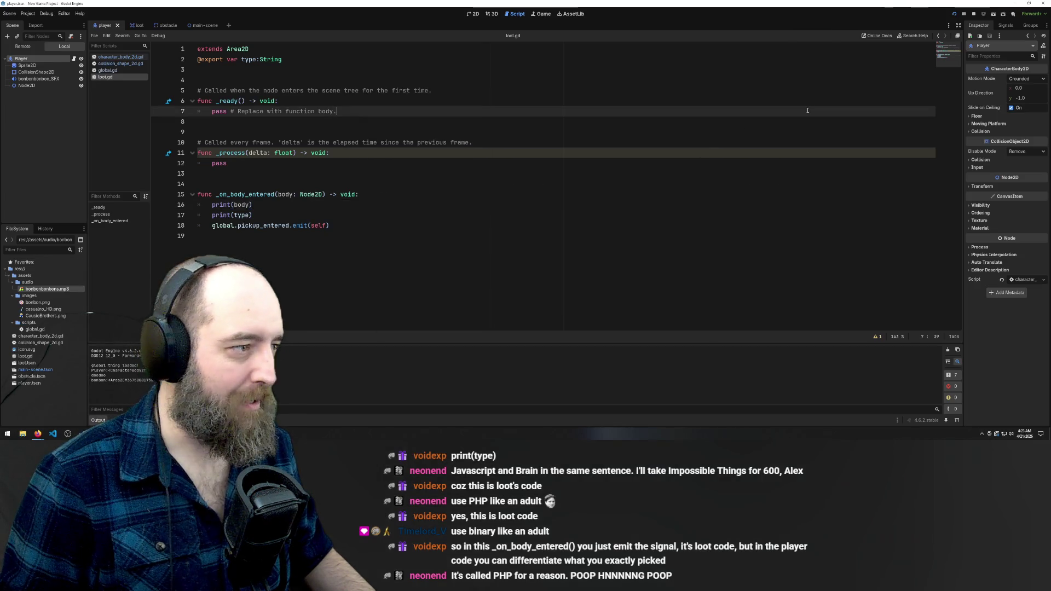
pyautogui.click(162, 25)
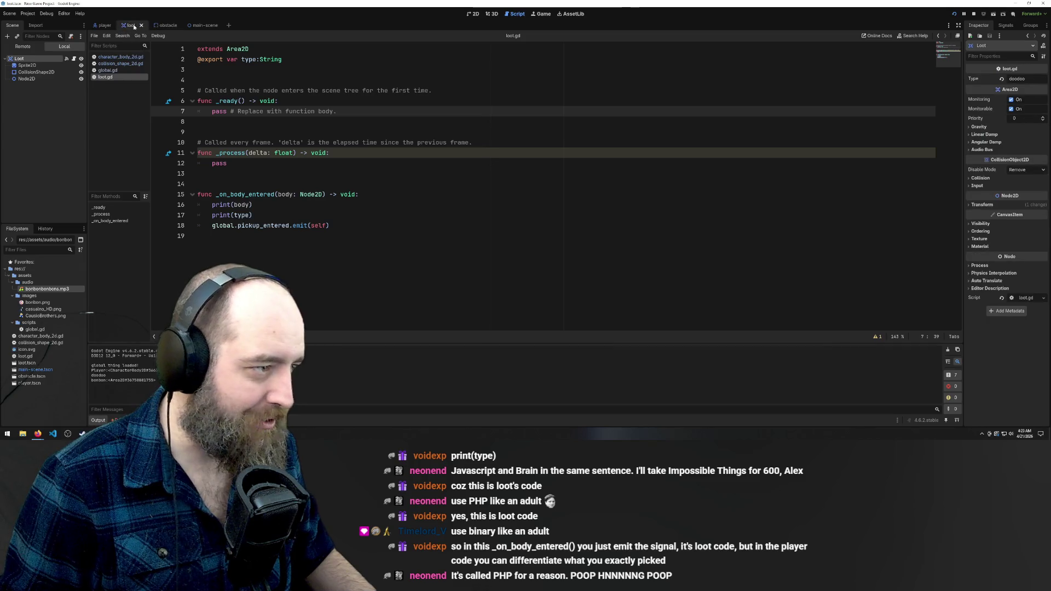
pyautogui.click(197, 25)
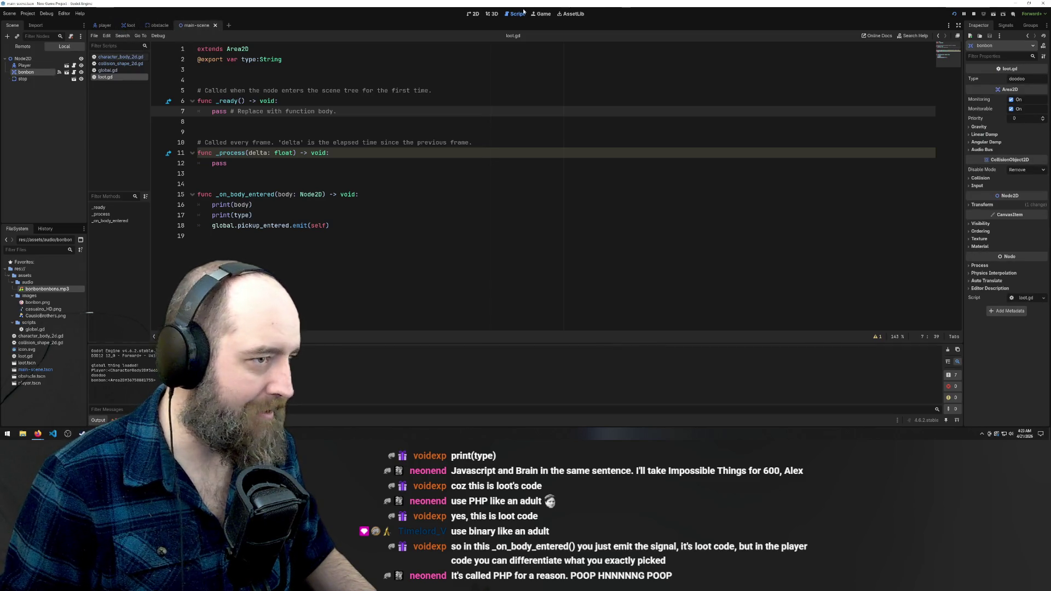
pyautogui.click(474, 13)
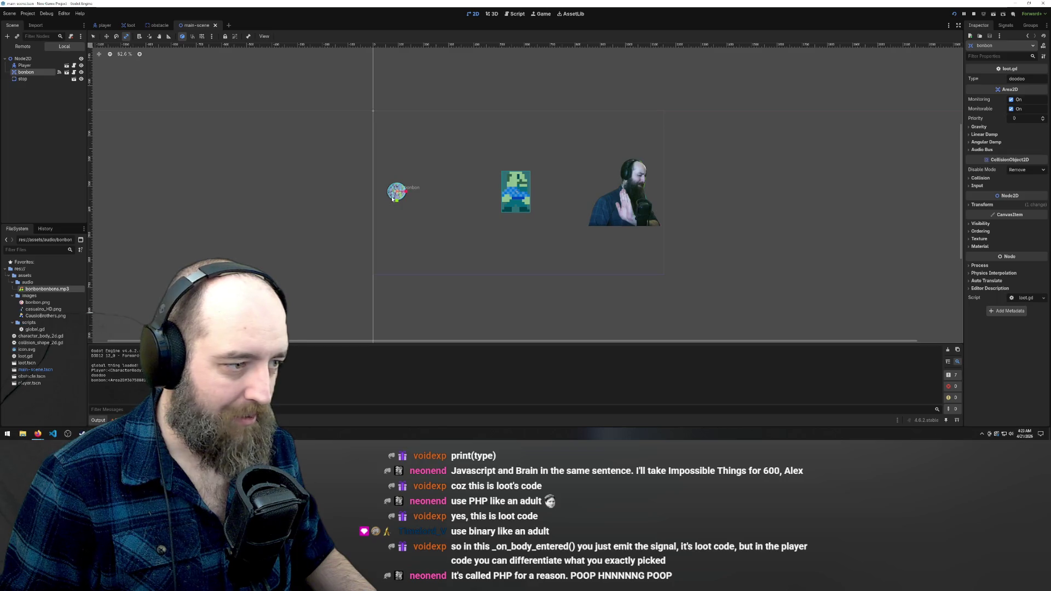
# - Set bonbon's type to Bonbonbonbon, rerun the game, walk onto the pickup, then stop it
pyautogui.click(1016, 79)
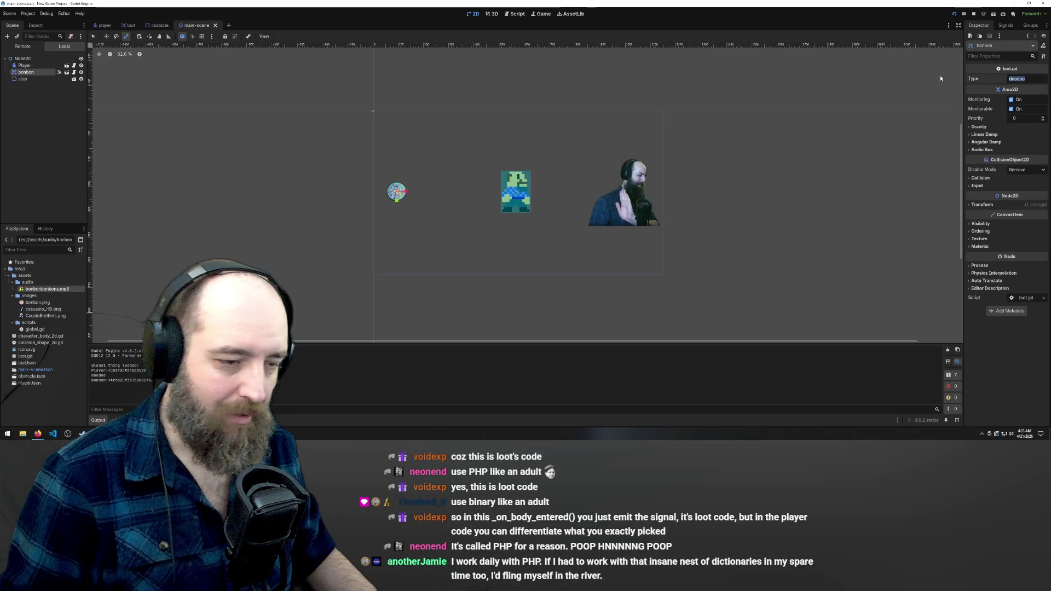
pyautogui.write('Bonbonbonbon')
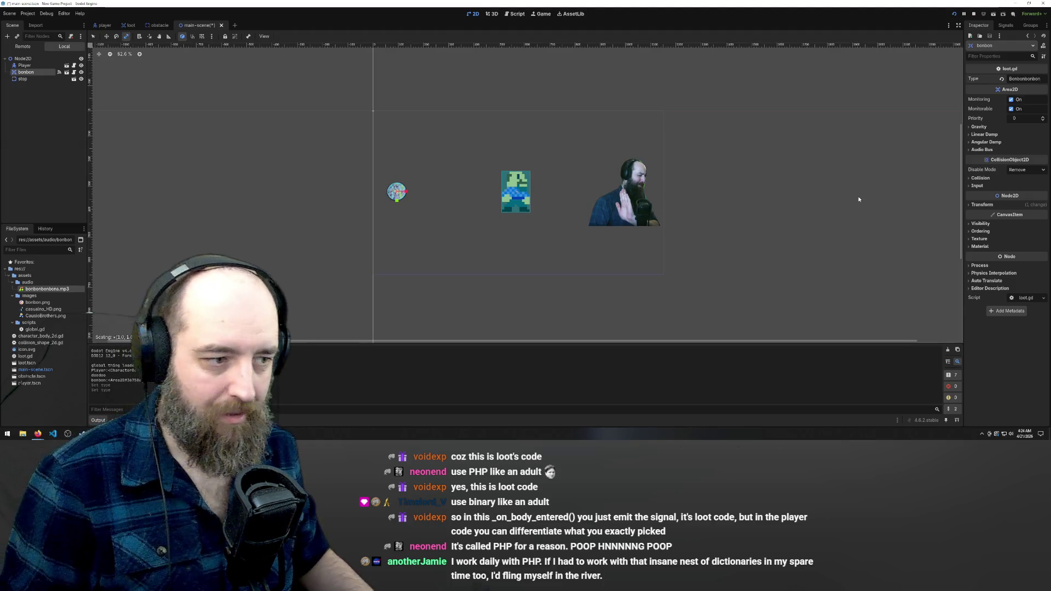
pyautogui.click(641, 210)
pyautogui.press('F5')
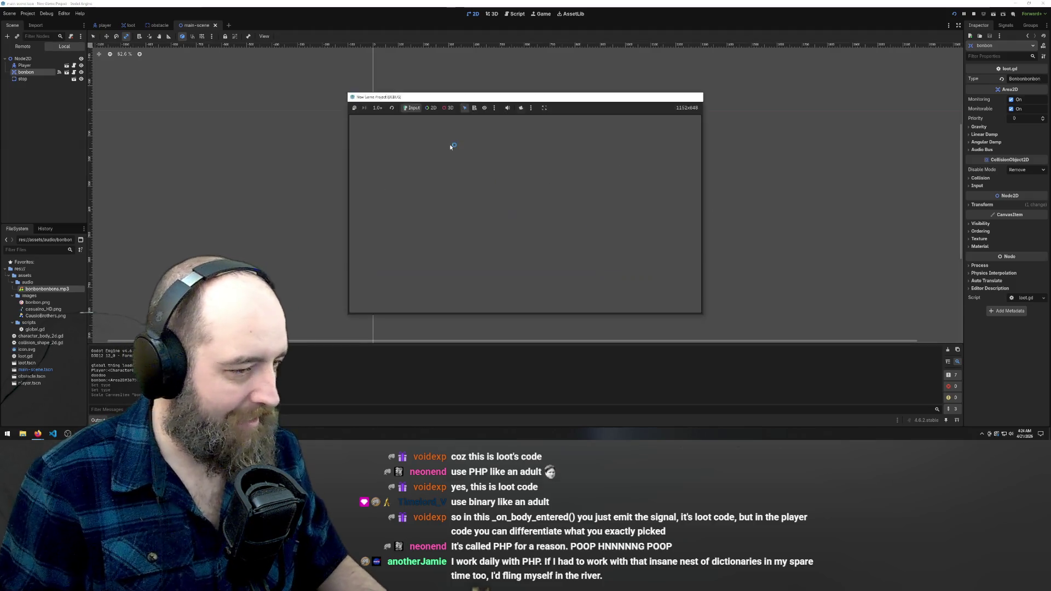
pyautogui.press('Left')
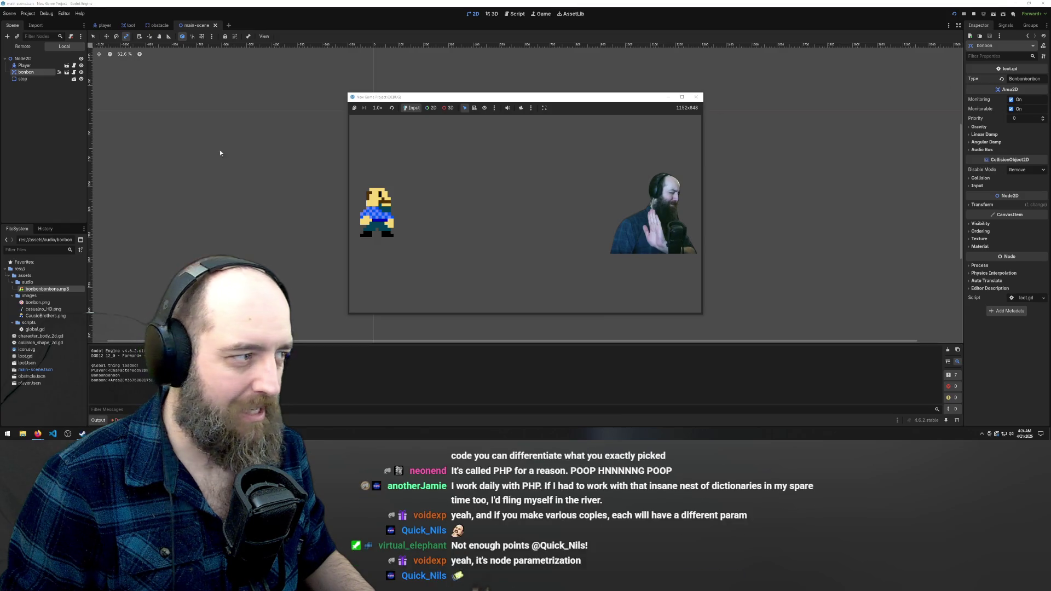
pyautogui.press('F8')
pyautogui.click(158, 25)
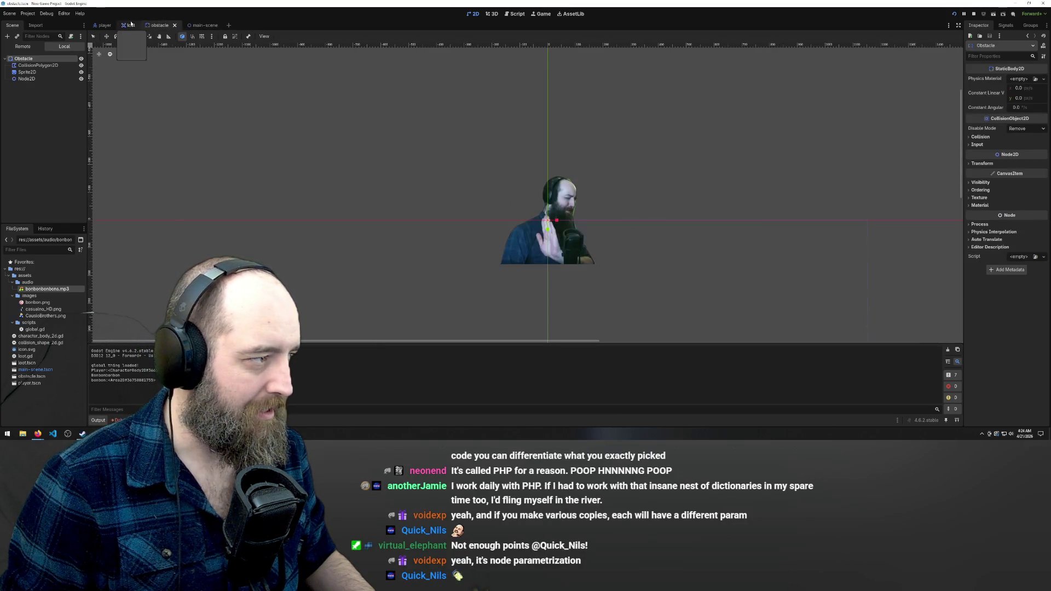
# - Go to the player scene and show loot.gd in the Script workspace
pyautogui.click(133, 25)
pyautogui.click(104, 26)
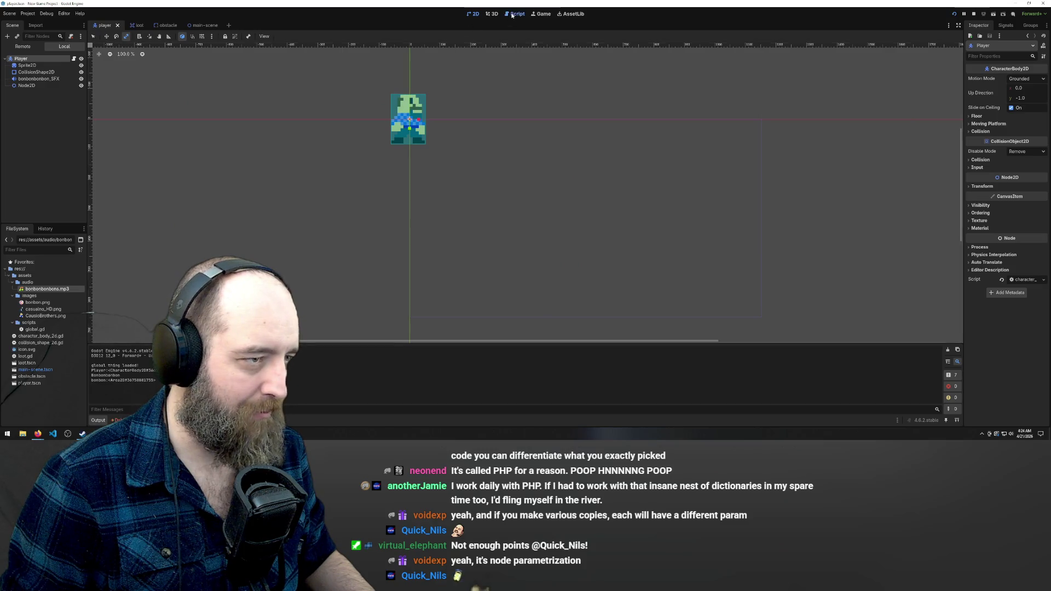
pyautogui.hotkey('ctrl', 'F3')
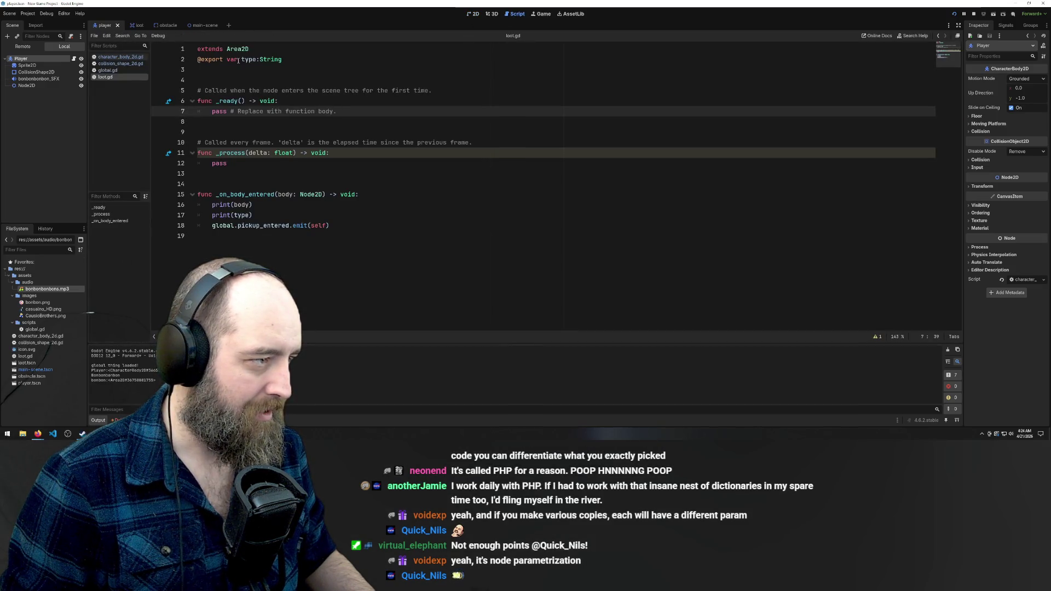
# - Replace String with Func as the exported type on line 2 of loot.gd
pyautogui.click(281, 59)
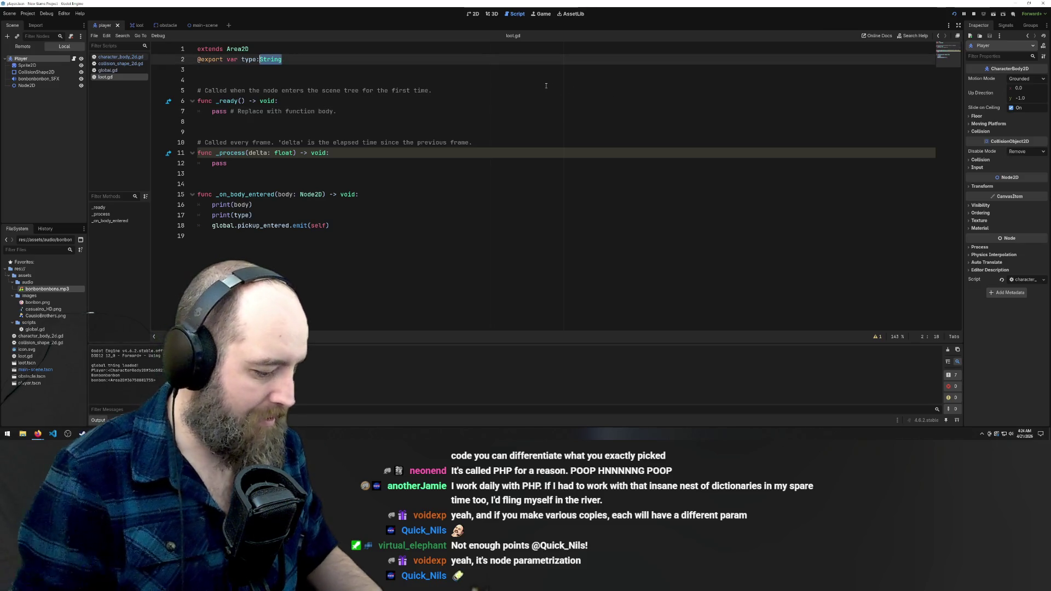
pyautogui.write('Func')
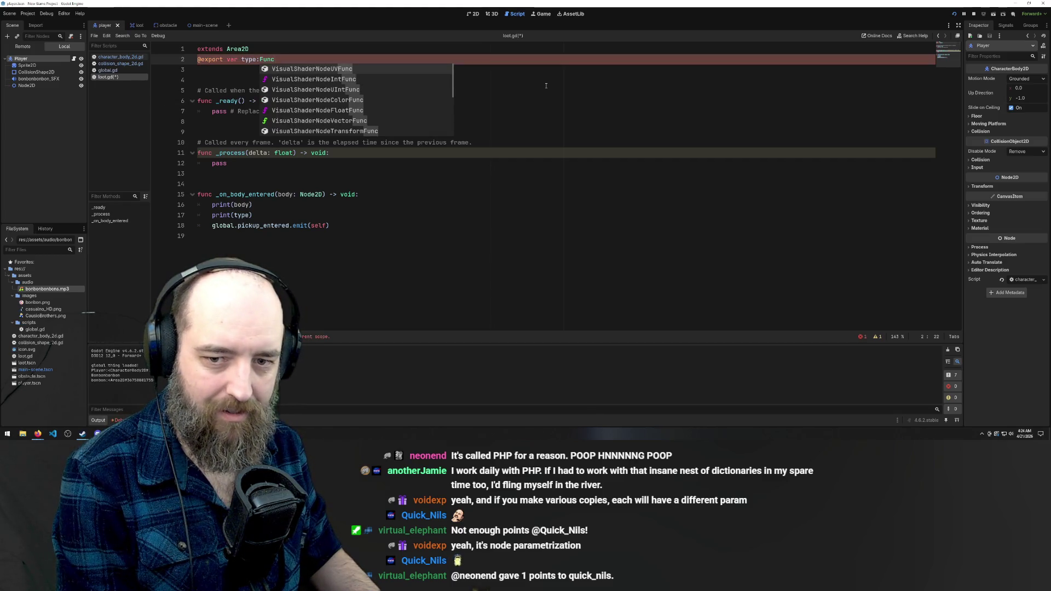
pyautogui.click(277, 58)
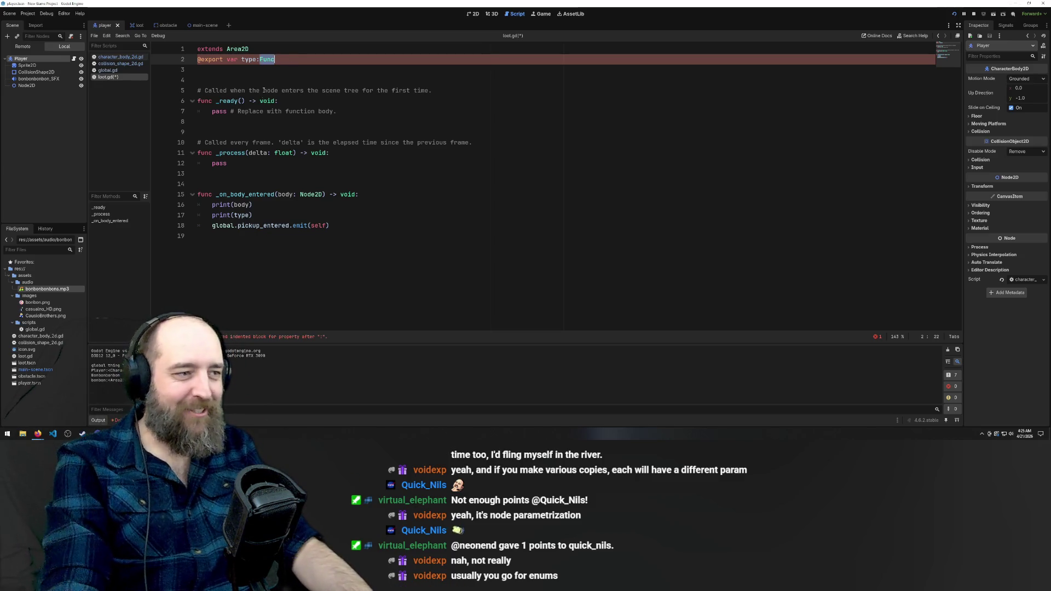
pyautogui.hotkey('ctrl', 's')
# - Put the caret after the ready function line, then on loot.gd's last empty line
pyautogui.click(343, 96)
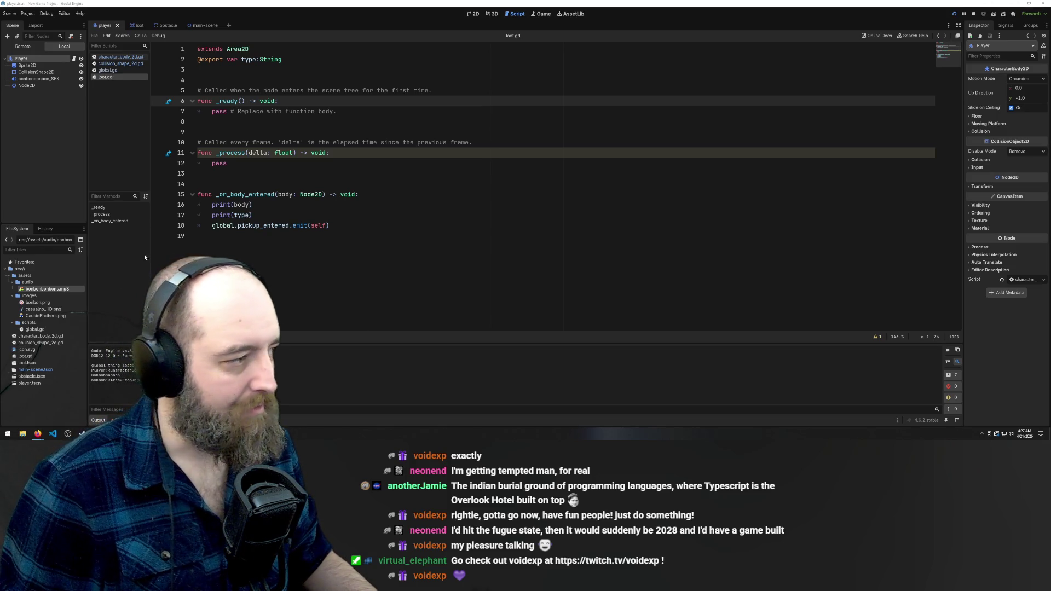
pyautogui.click(422, 241)
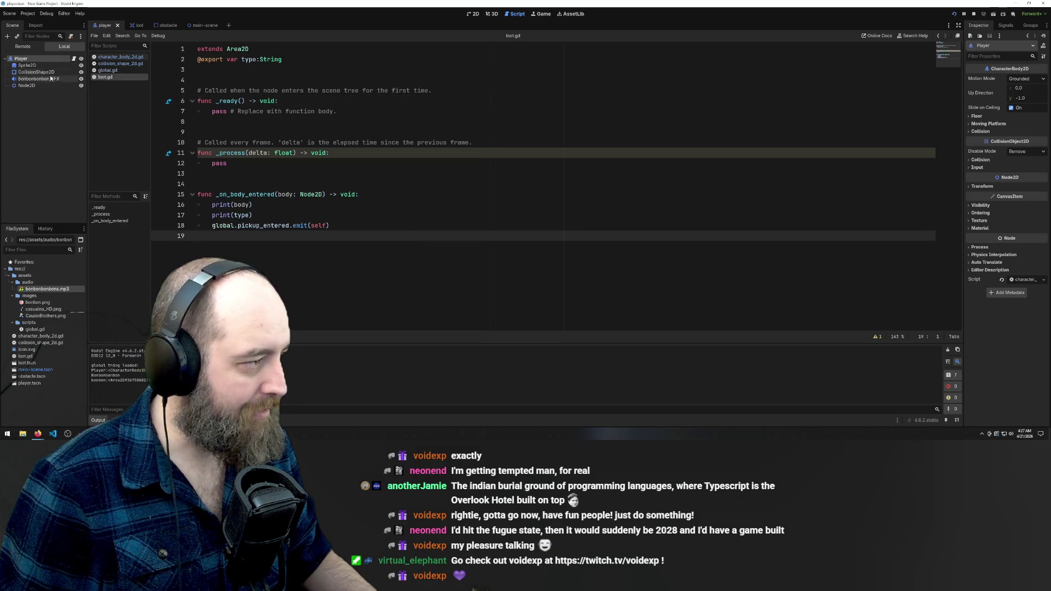